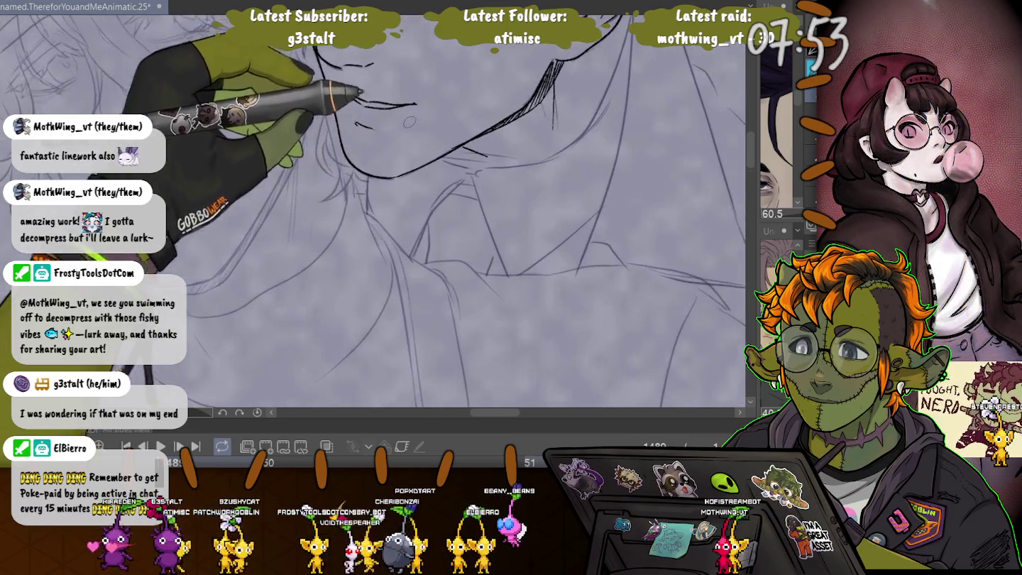
# Step: Ink the jaw and neck lines in black over the grey sketch
pyautogui.scroll(5, 373, 214)
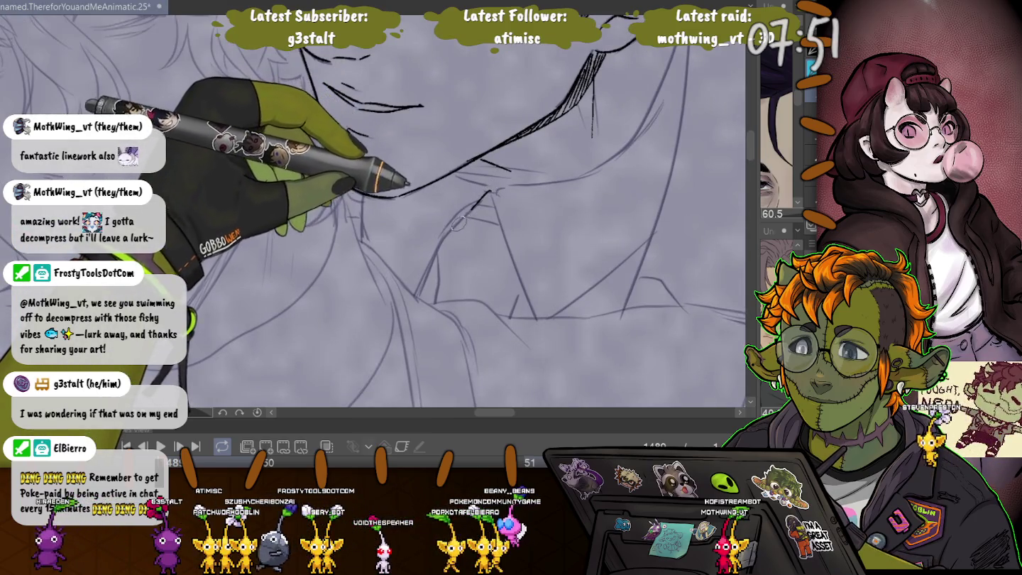
pyautogui.moveTo(415, 291); pyautogui.dragTo(490, 188)
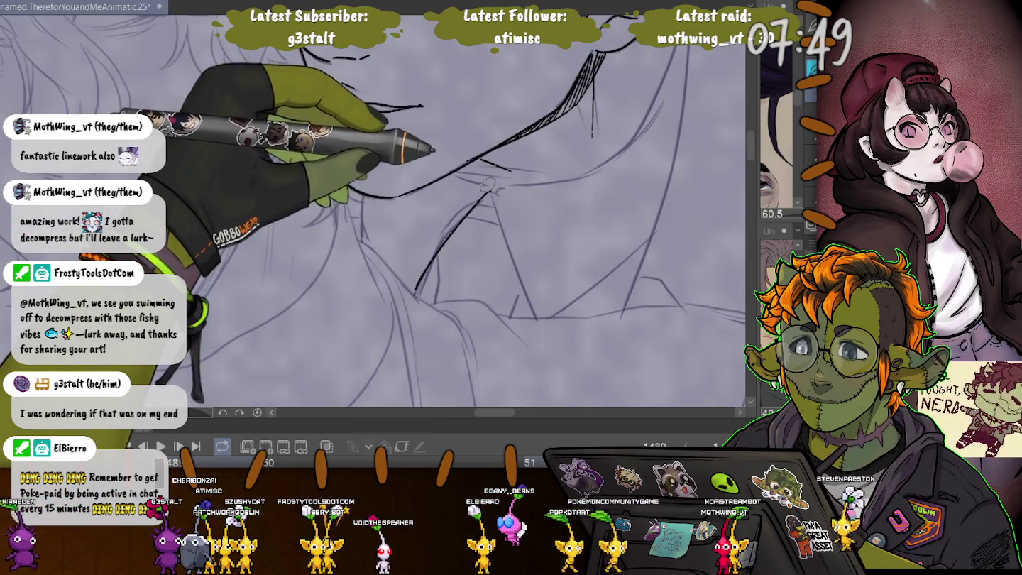
pyautogui.moveTo(533, 318); pyautogui.dragTo(490, 188)
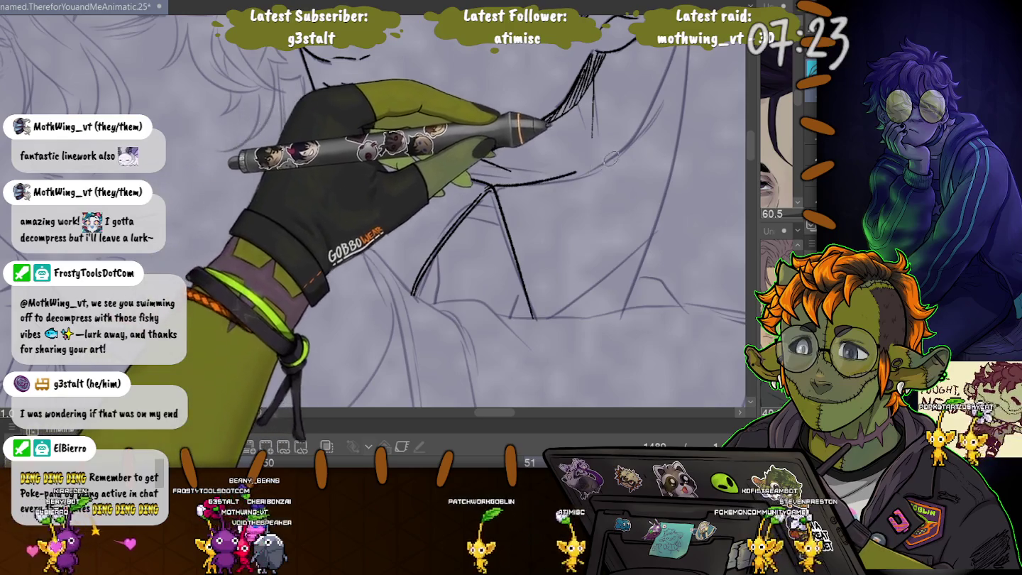
pyautogui.moveTo(619, 82); pyautogui.dragTo(568, 284)
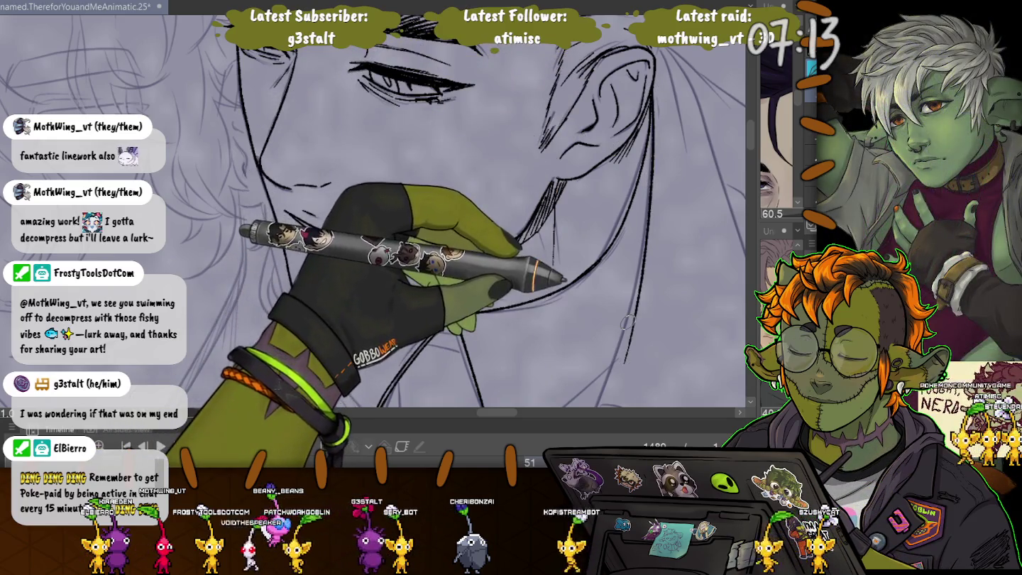
# Step: Ink the jaw line down toward the neck and the chin line along the sketch
pyautogui.scroll(-3, 626, 357)
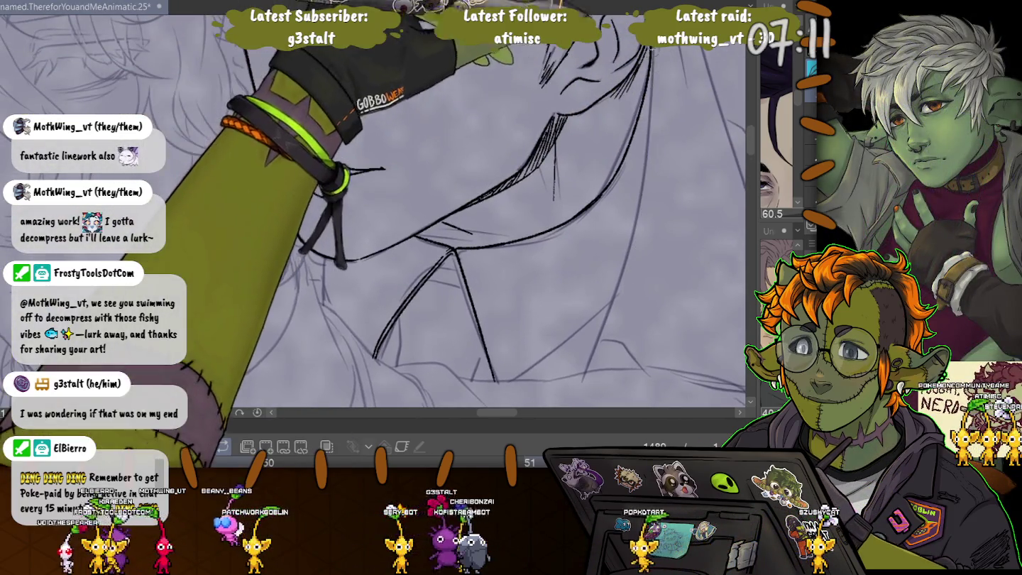
pyautogui.moveTo(644, 120)
pyautogui.mouseDown()
pyautogui.moveTo(600, 328)
pyautogui.moveTo(635, 362)
pyautogui.mouseUp()
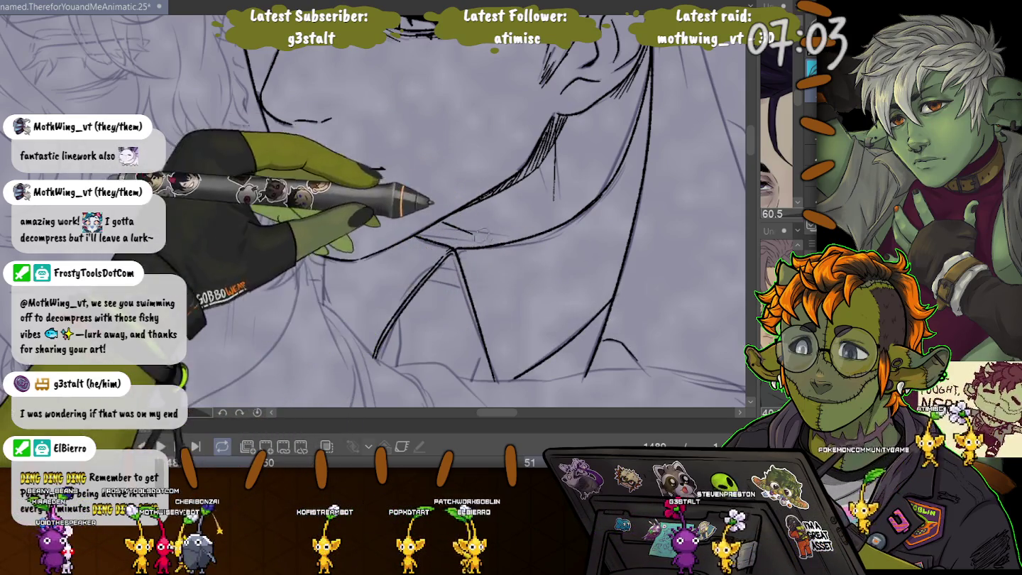
pyautogui.moveTo(609, 302); pyautogui.dragTo(515, 377)
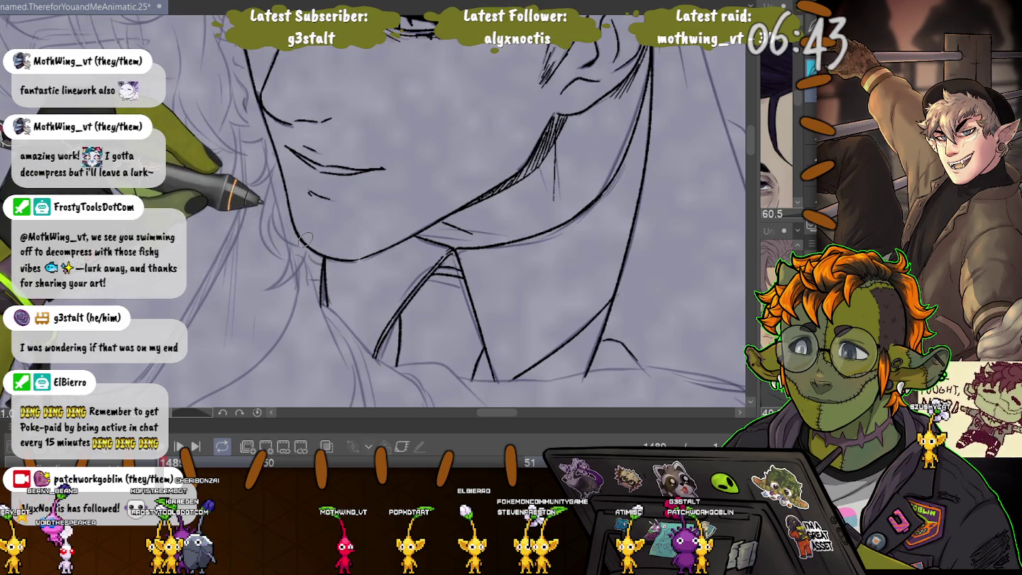
# Step: Ink a hair strand beside the ear and undo a stray thick stroke
pyautogui.moveTo(306, 239); pyautogui.dragTo(480, 109)
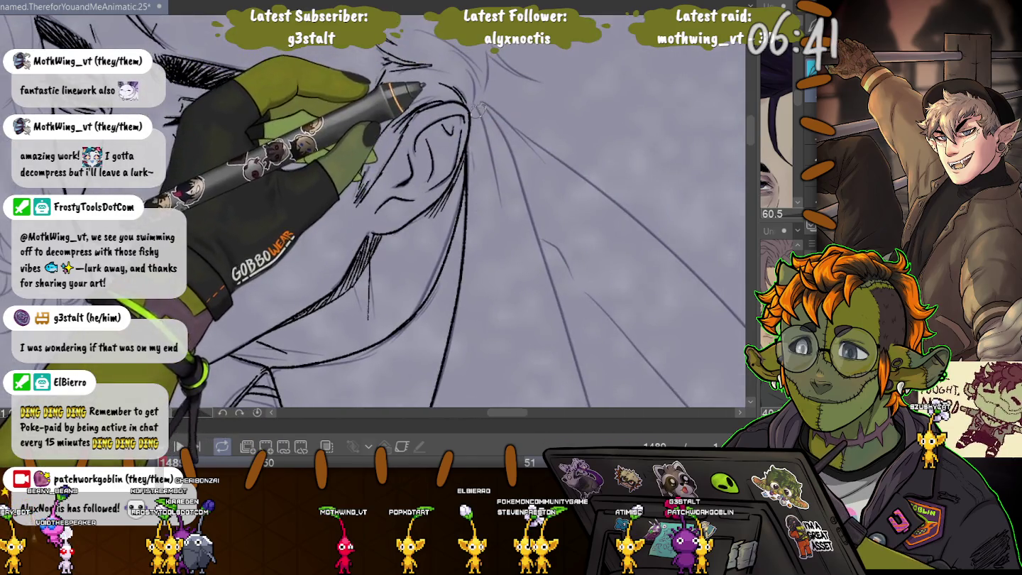
pyautogui.moveTo(486, 133); pyautogui.dragTo(533, 217)
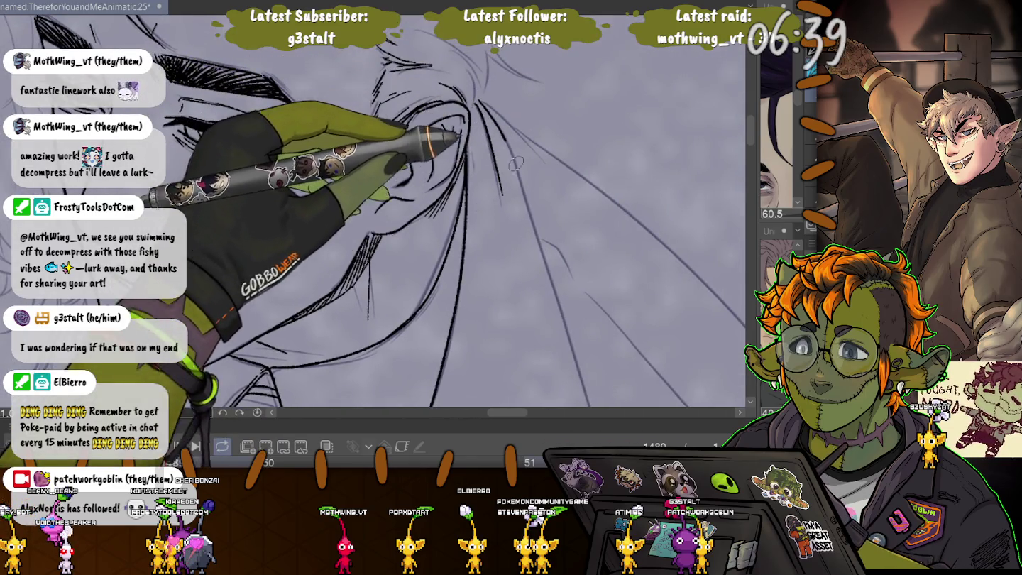
pyautogui.moveTo(542, 255)
pyautogui.mouseDown()
pyautogui.moveTo(529, 105)
pyautogui.moveTo(567, 246)
pyautogui.mouseUp()
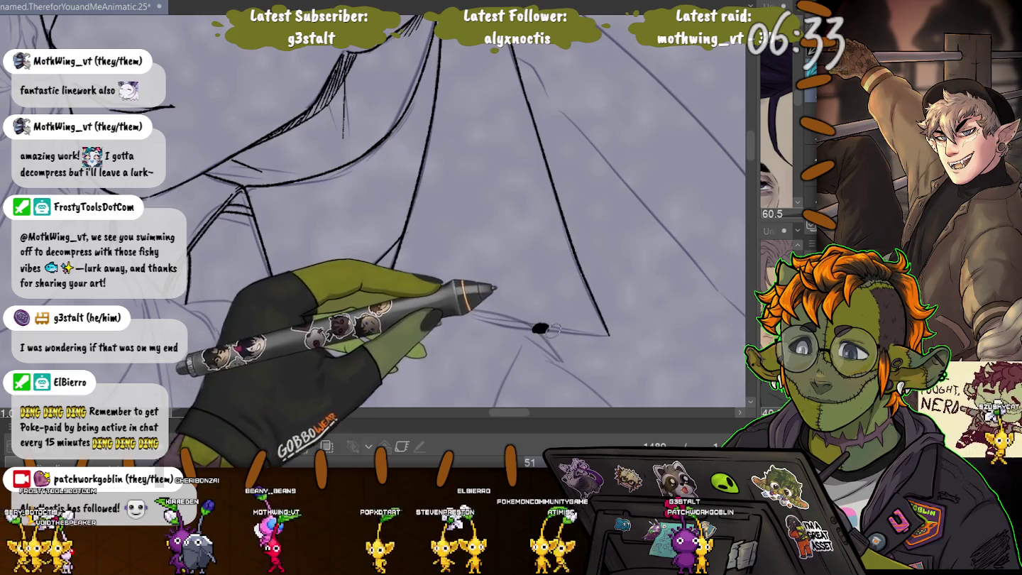
pyautogui.moveTo(533, 328); pyautogui.dragTo(604, 333)
pyautogui.hotkey('ctrl', 'z')
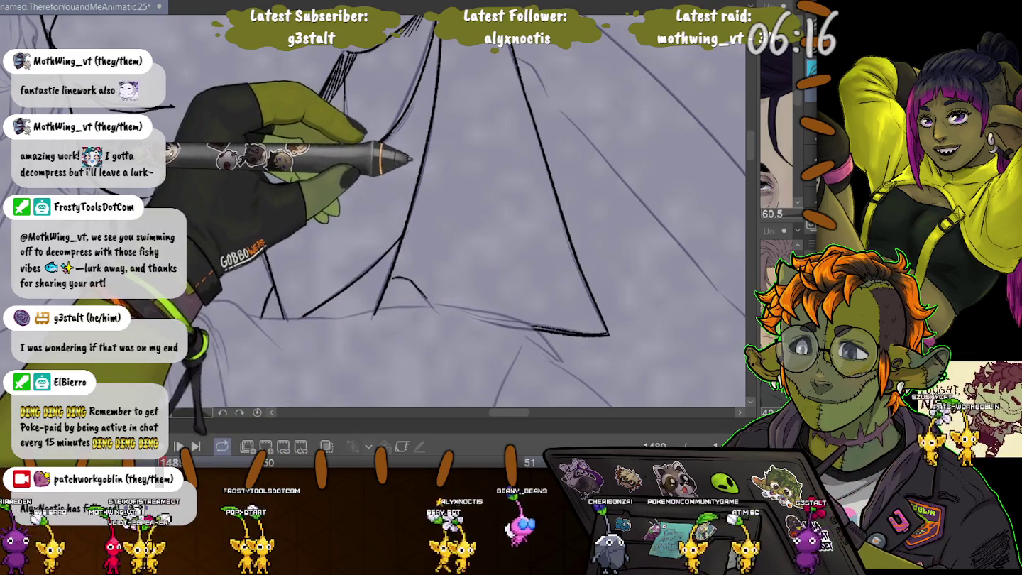
# Step: Ink the long hair strand lines falling past the ear
pyautogui.scroll(5, 445, 323)
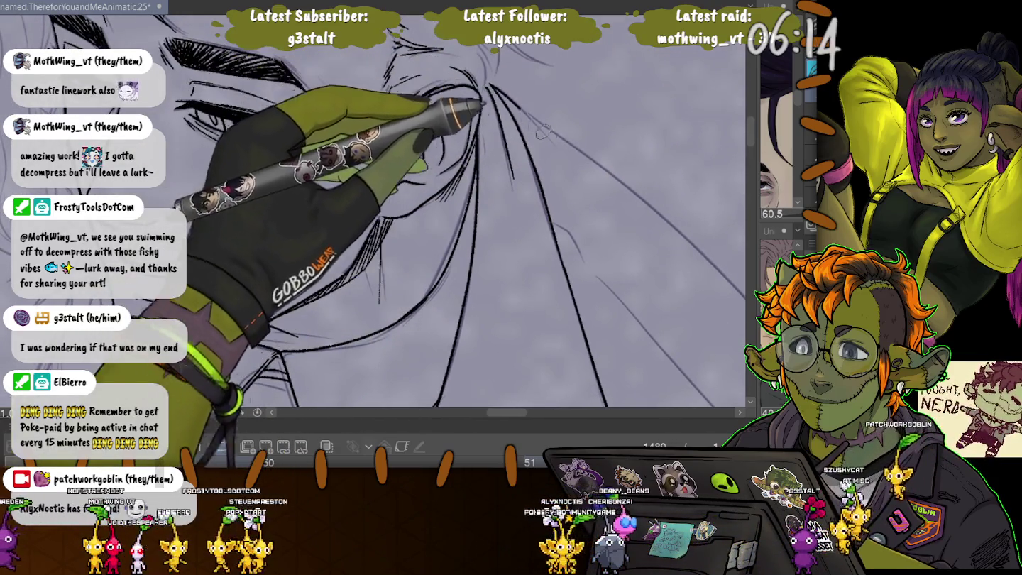
pyautogui.moveTo(526, 112)
pyautogui.mouseDown()
pyautogui.moveTo(298, 280)
pyautogui.moveTo(479, 83)
pyautogui.mouseUp()
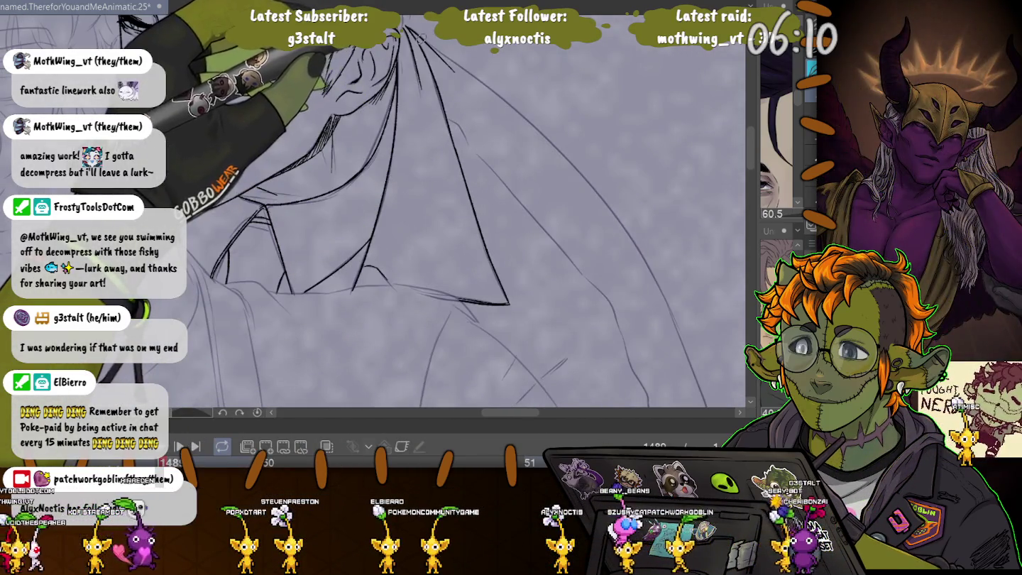
pyautogui.moveTo(410, 32); pyautogui.dragTo(710, 401)
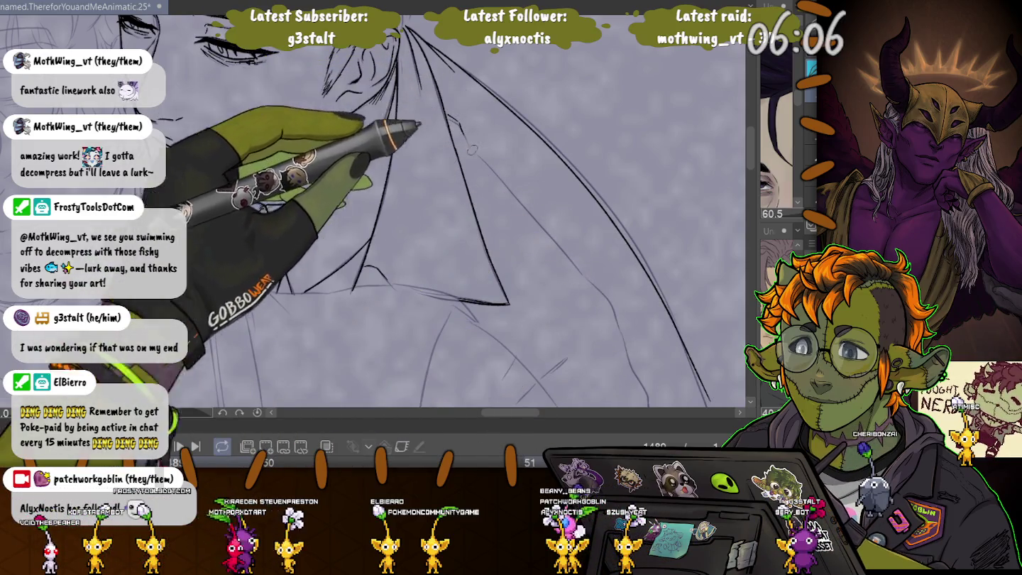
pyautogui.moveTo(416, 136); pyautogui.dragTo(407, 48)
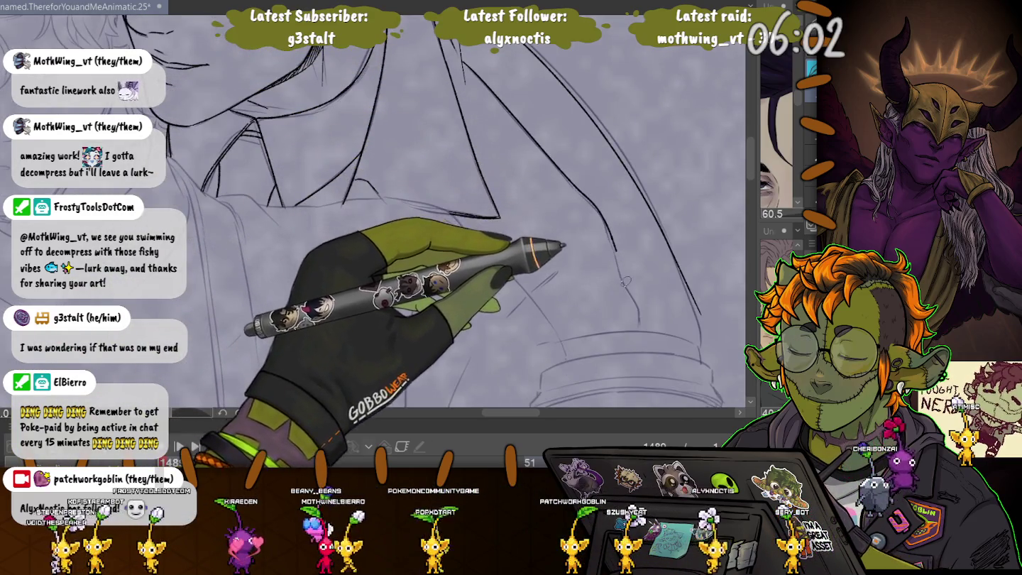
pyautogui.moveTo(604, 220); pyautogui.dragTo(642, 305)
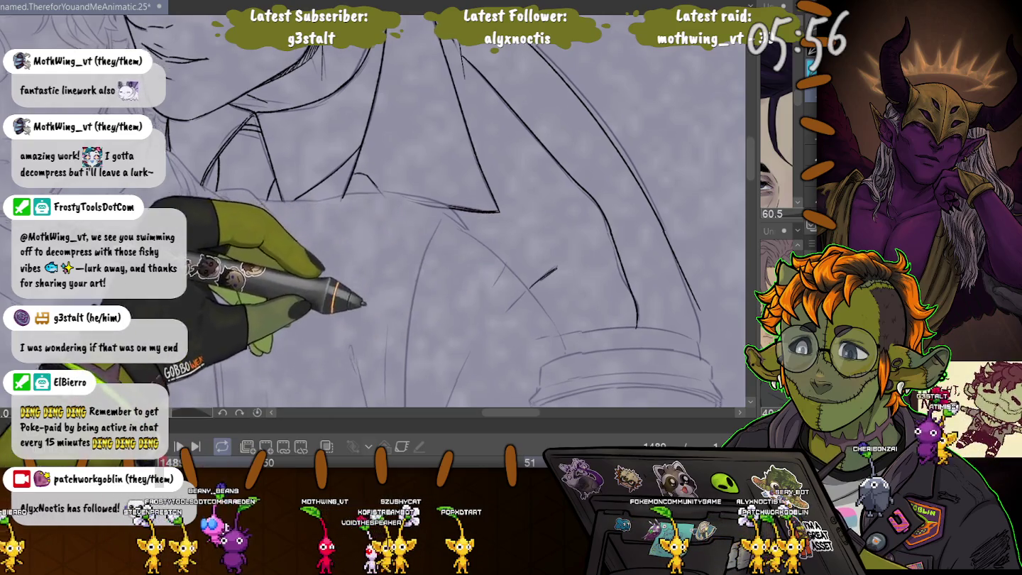
# Step: Ink the top edge of the cup lid and the cup's right edge
pyautogui.moveTo(495, 309); pyautogui.dragTo(523, 144)
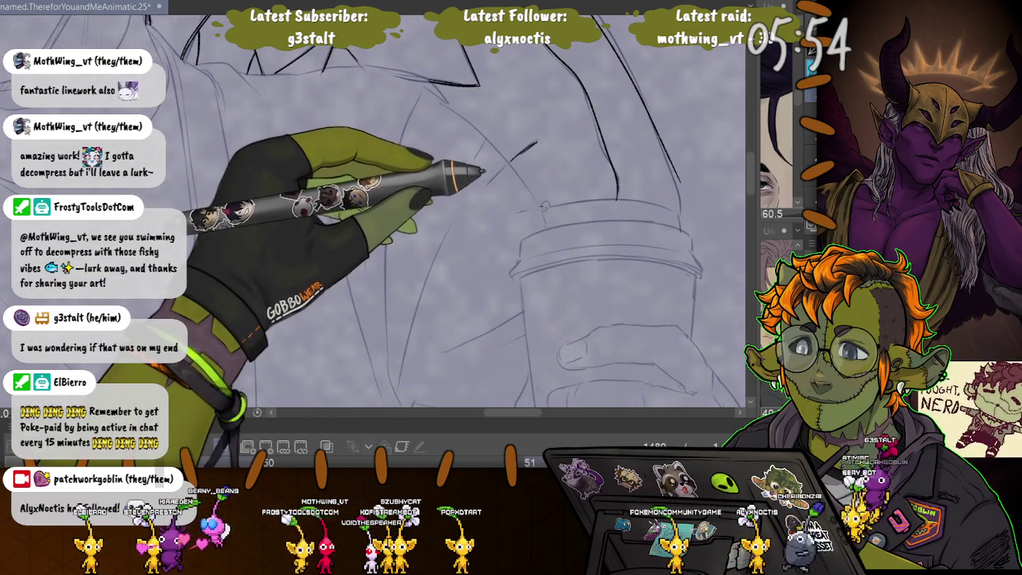
pyautogui.moveTo(619, 200); pyautogui.dragTo(680, 220)
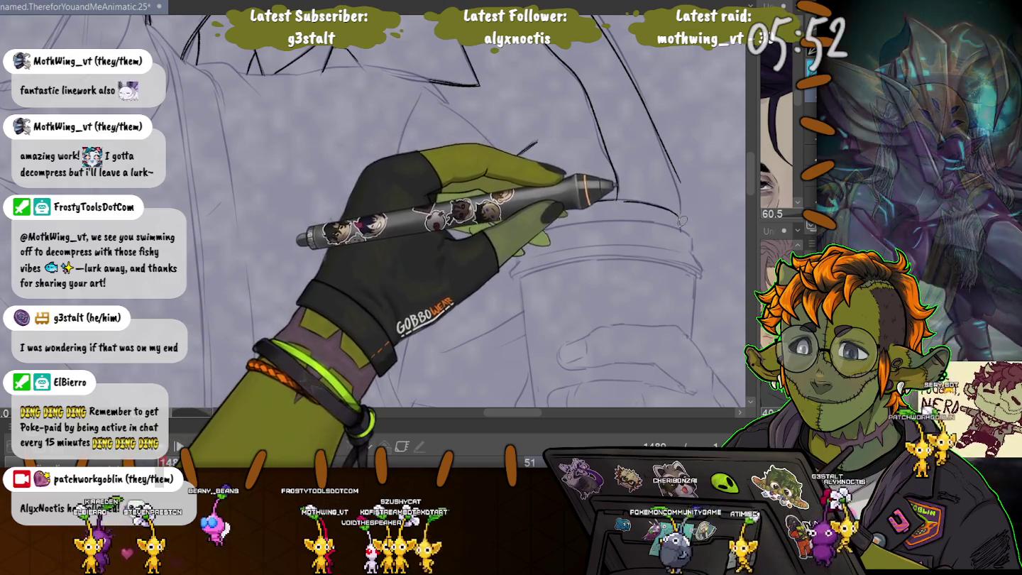
pyautogui.moveTo(680, 182); pyautogui.dragTo(685, 207)
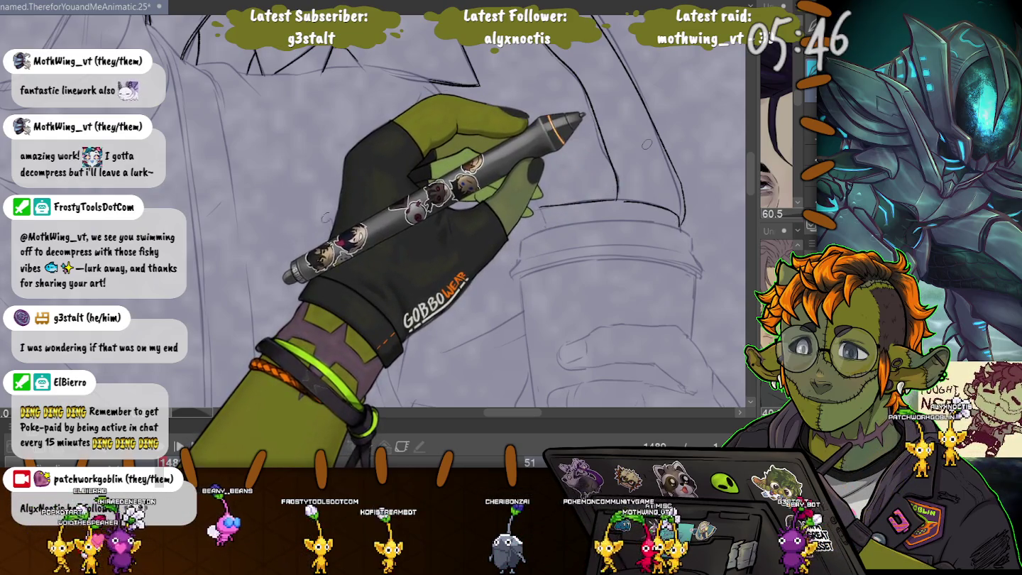
pyautogui.scroll(5, 646, 144)
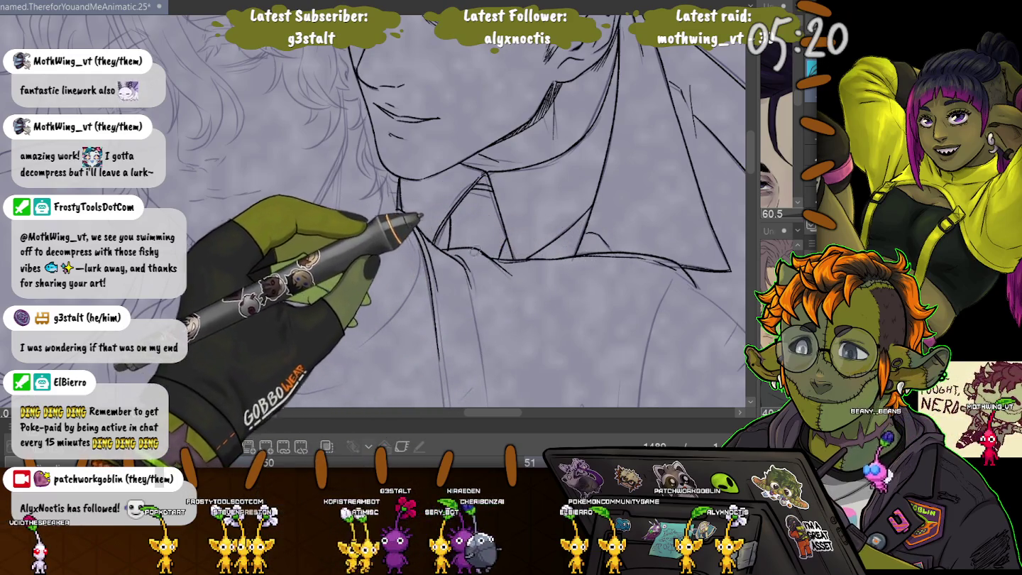
pyautogui.scroll(-5, 186, 94)
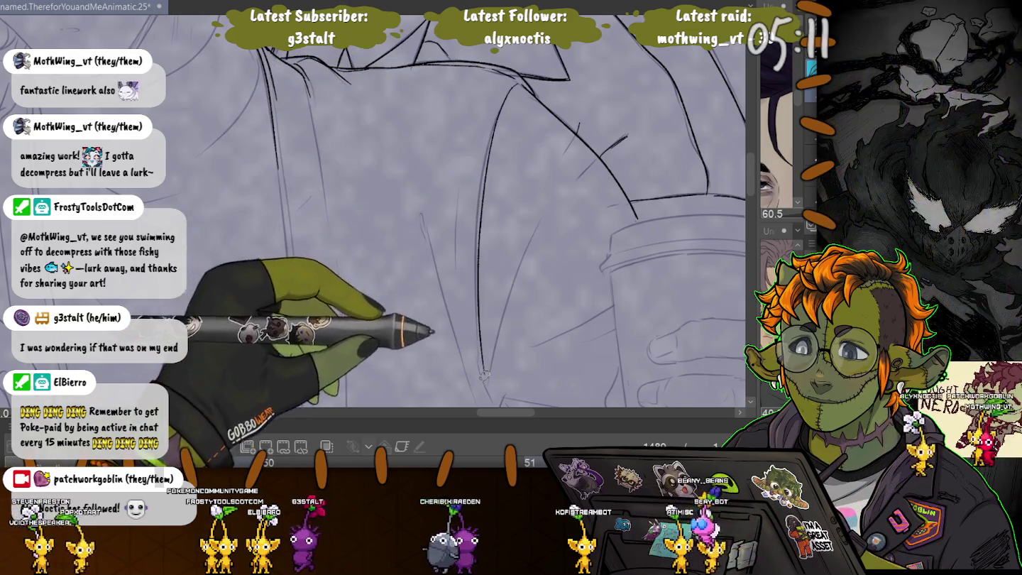
pyautogui.scroll(-3, 482, 374)
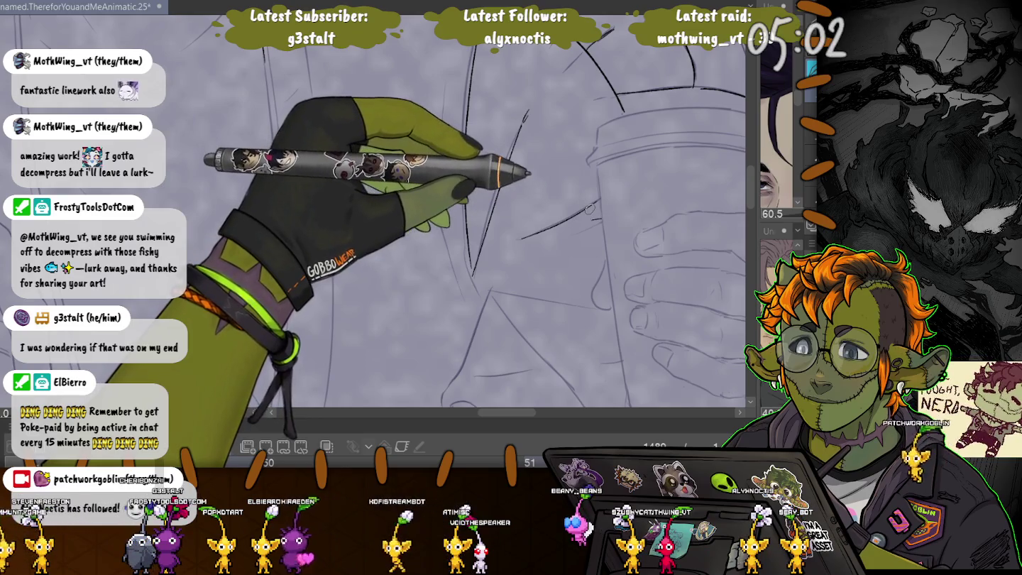
# Step: Ink three short lines along the side of the cup
pyautogui.moveTo(584, 306); pyautogui.dragTo(489, 291)
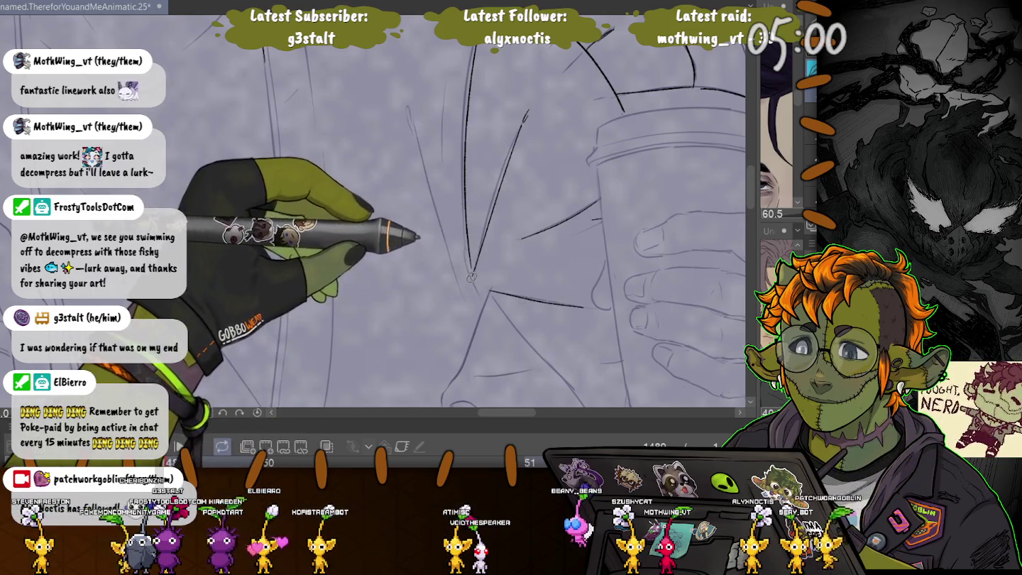
pyautogui.moveTo(444, 99); pyautogui.dragTo(442, 152)
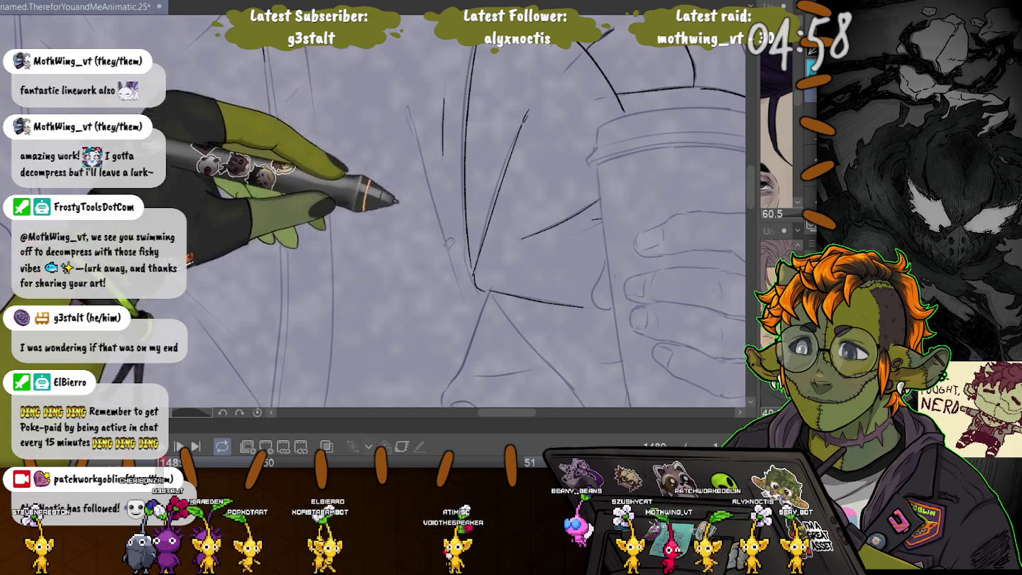
pyautogui.moveTo(441, 209); pyautogui.dragTo(416, 132)
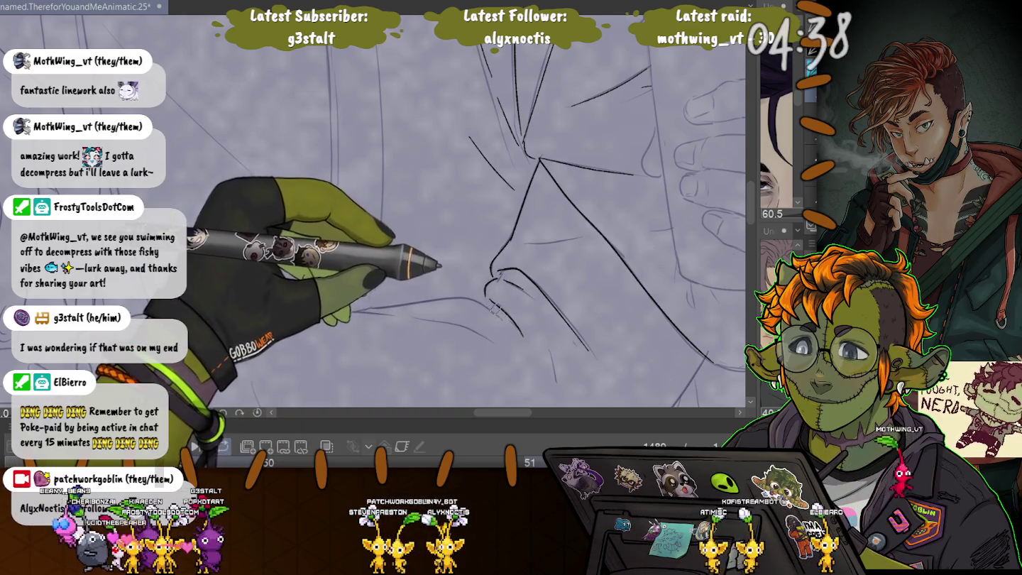
# Step: Ink the nostril detail and the long line running along the nose
pyautogui.moveTo(537, 205); pyautogui.dragTo(544, 210)
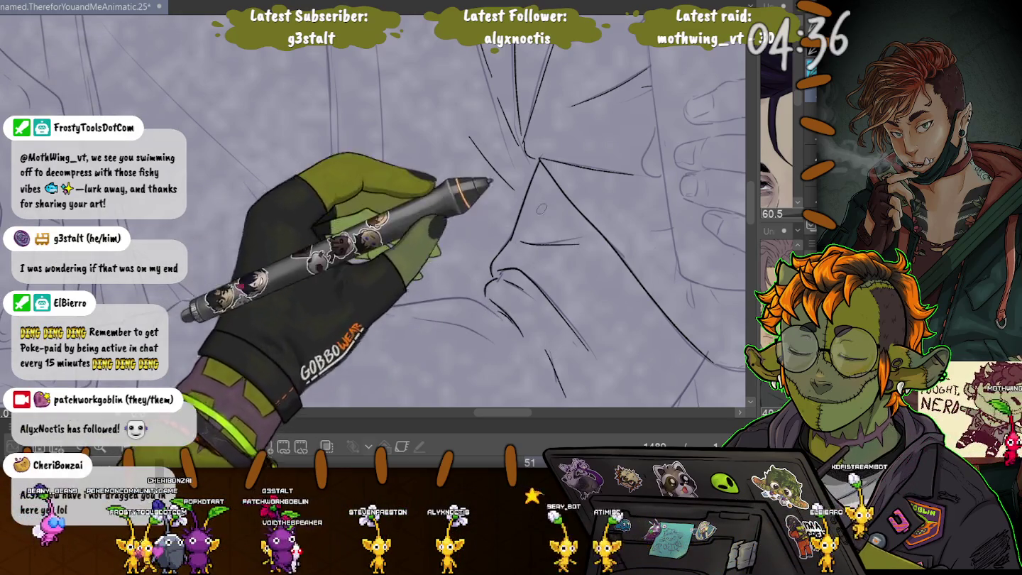
pyautogui.scroll(-3, 372, 213)
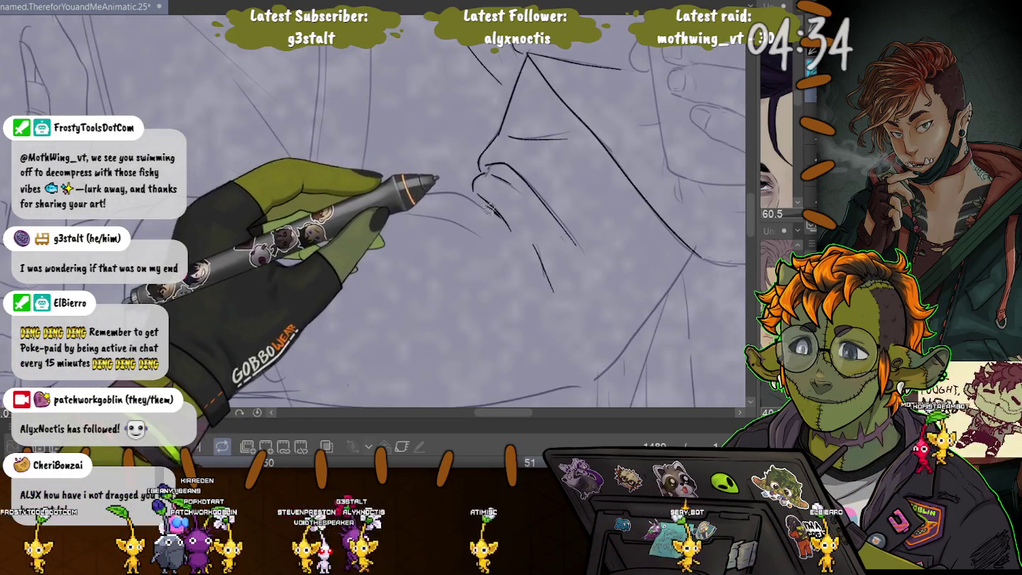
pyautogui.moveTo(461, 189); pyautogui.dragTo(467, 194)
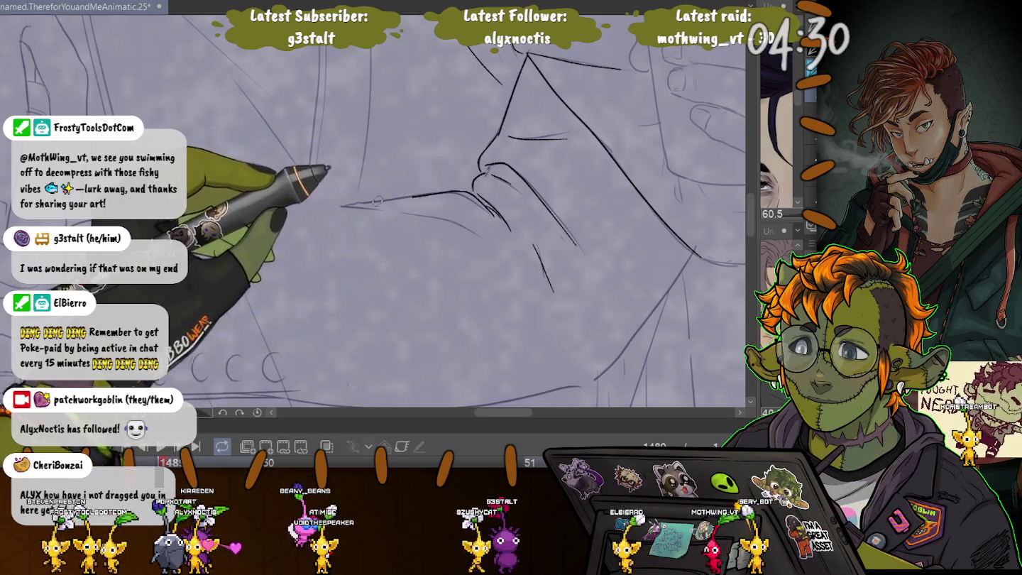
pyautogui.moveTo(455, 191); pyautogui.dragTo(334, 203)
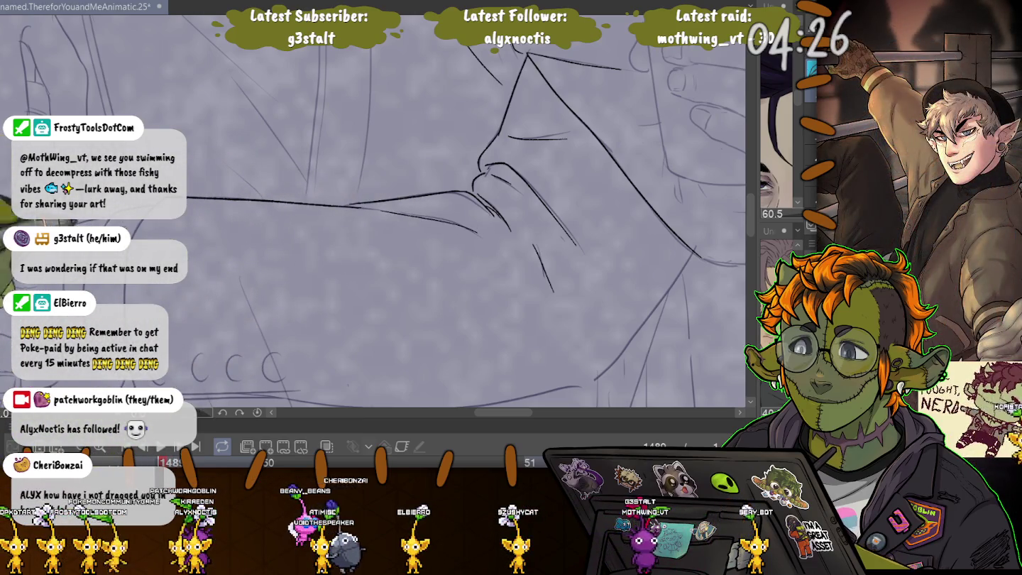
# Step: Ink the curved edge down from the top line, redrawing it after an undo
pyautogui.moveTo(340, 285); pyautogui.dragTo(589, 189)
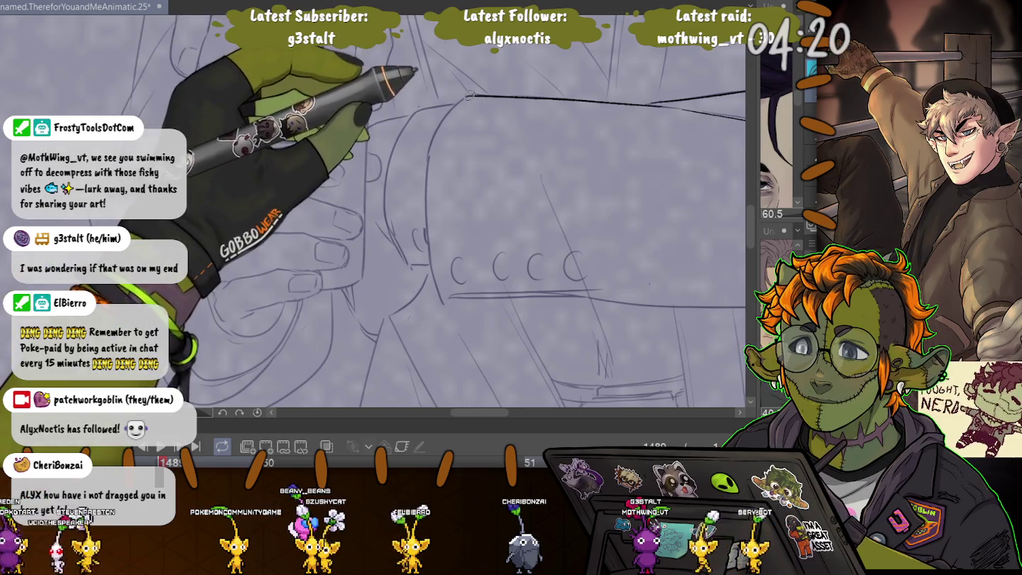
pyautogui.moveTo(465, 97); pyautogui.dragTo(434, 141)
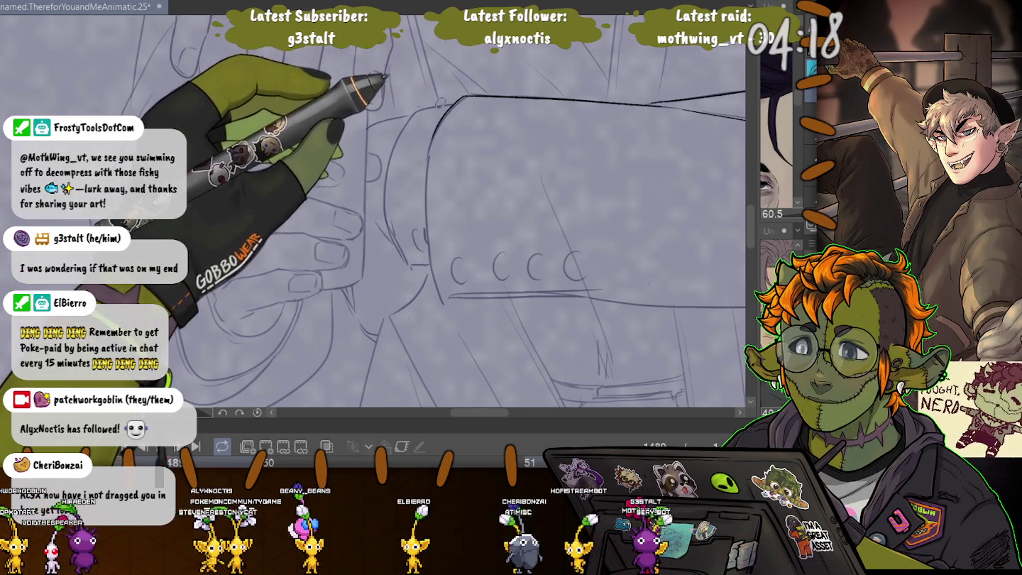
pyautogui.hotkey('ctrl', 'z')
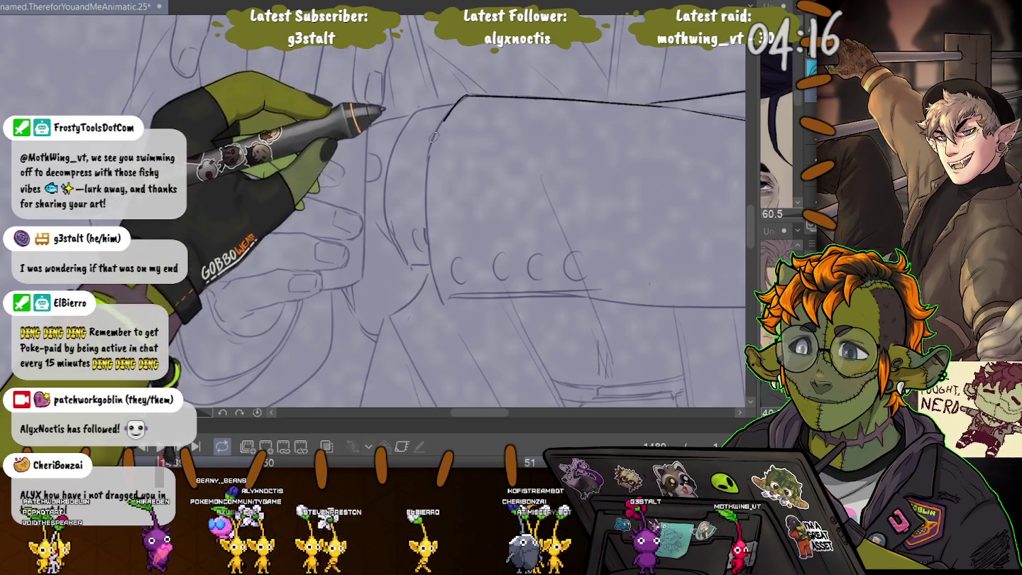
pyautogui.moveTo(465, 98); pyautogui.dragTo(427, 157)
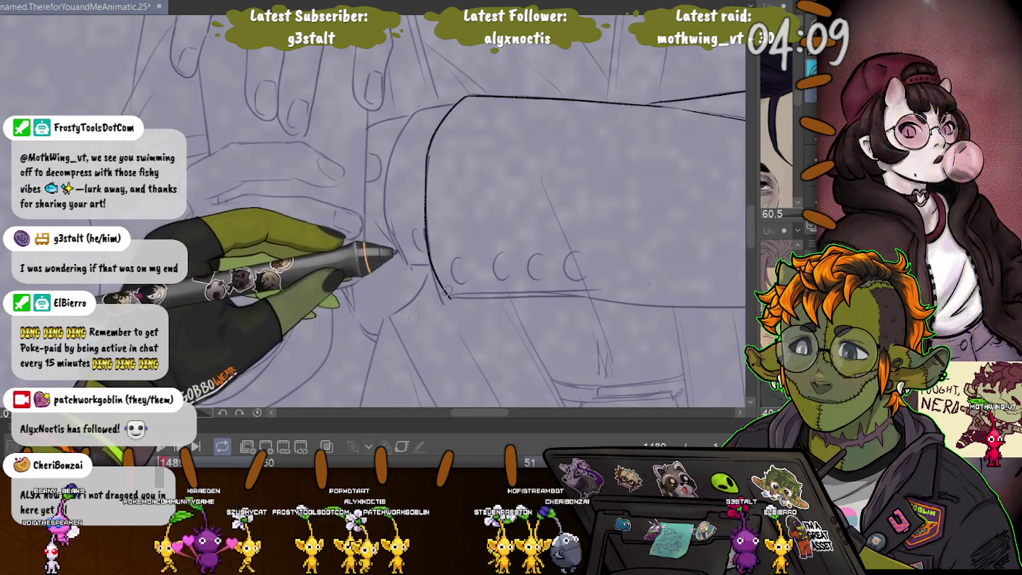
# Step: Ink the rounded shape's bottom edge, then rotate the canvas to a comfortable angle
pyautogui.moveTo(450, 291); pyautogui.dragTo(597, 290)
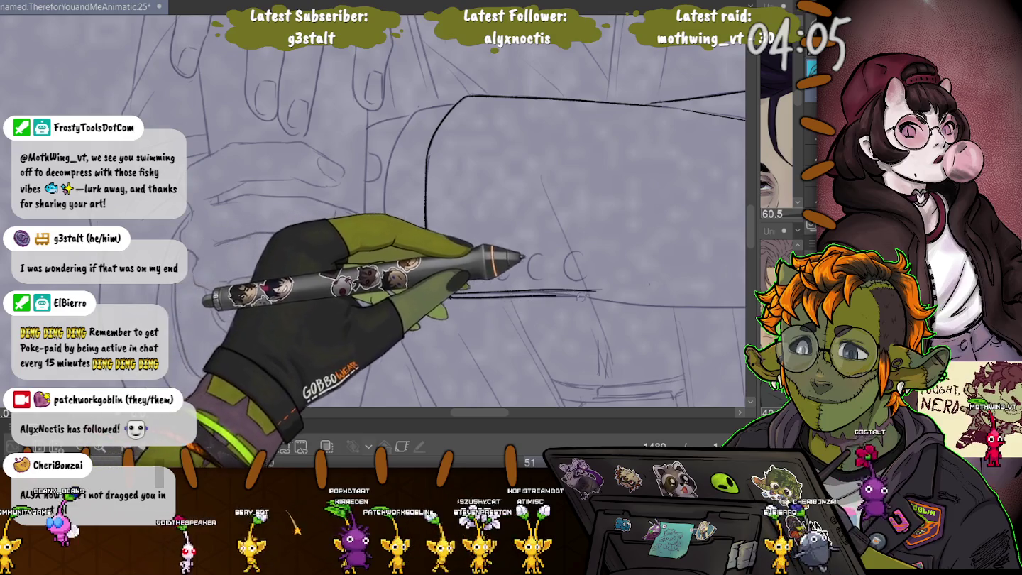
pyautogui.moveTo(597, 290); pyautogui.dragTo(656, 301)
pyautogui.moveTo(460, 312); pyautogui.dragTo(457, 268)
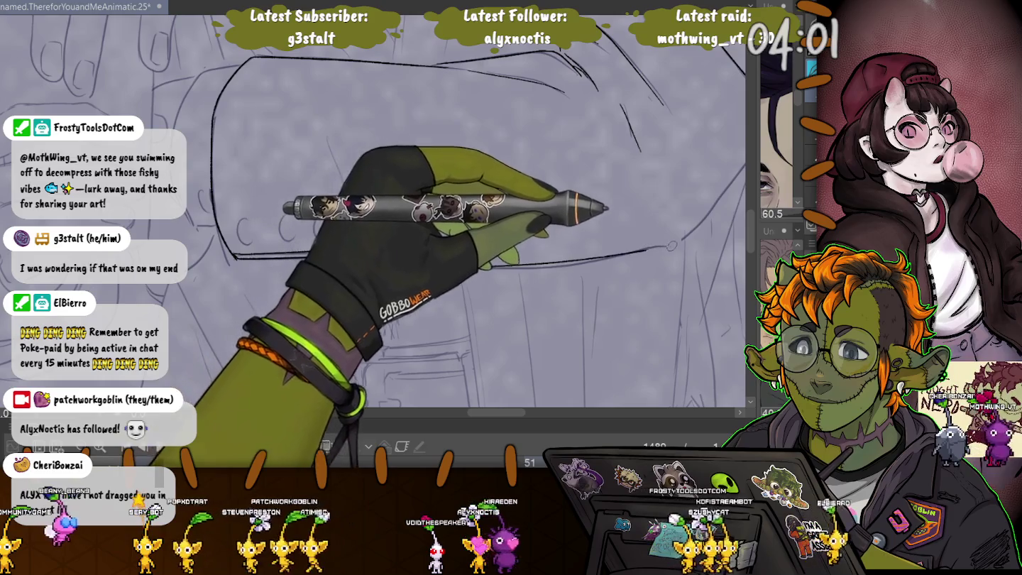
pyautogui.moveTo(666, 212); pyautogui.dragTo(643, 274)
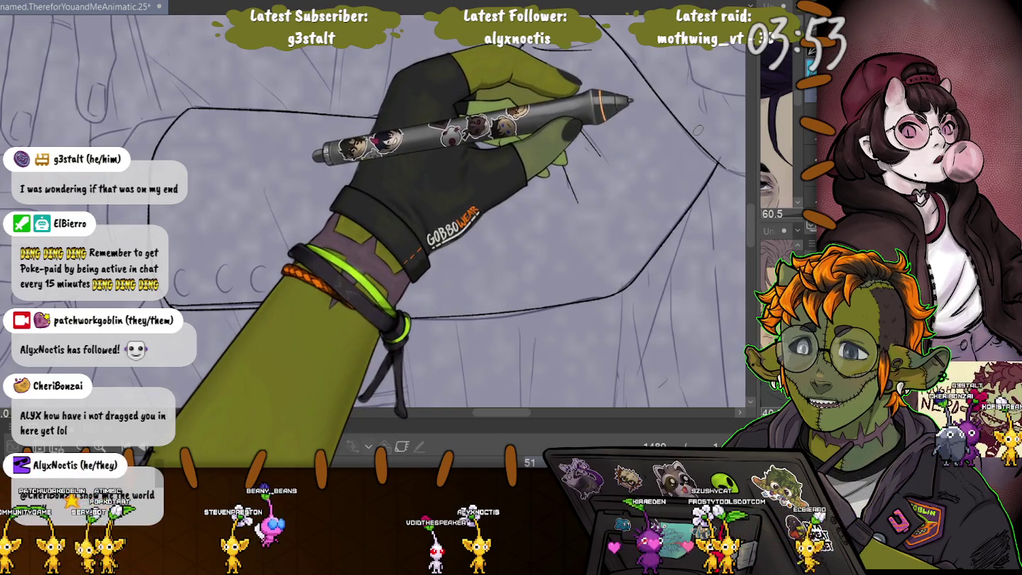
# Step: Ink the curved arm line below the sketched hand
pyautogui.scroll(3, 698, 131)
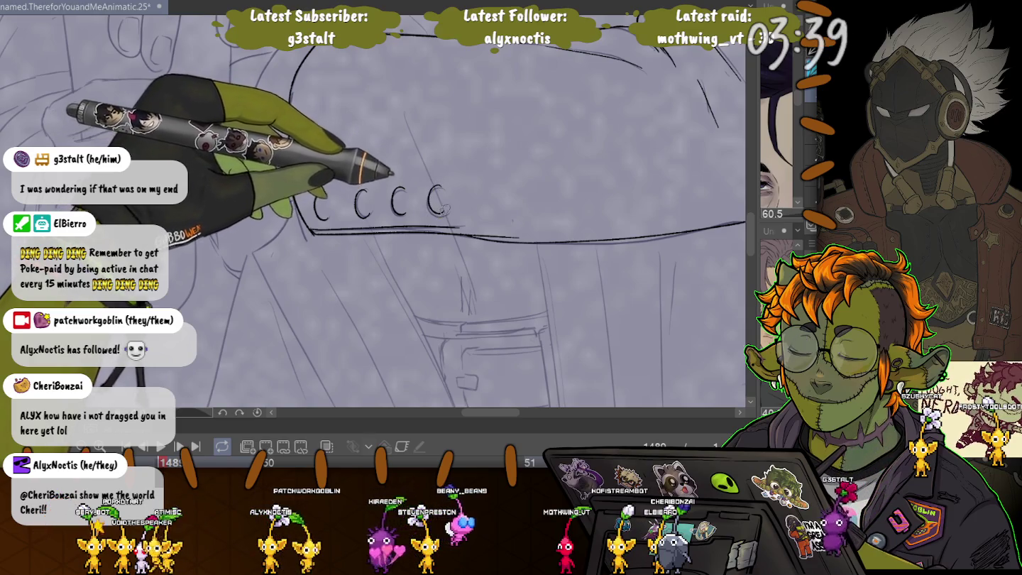
pyautogui.moveTo(440, 184); pyautogui.dragTo(382, 285)
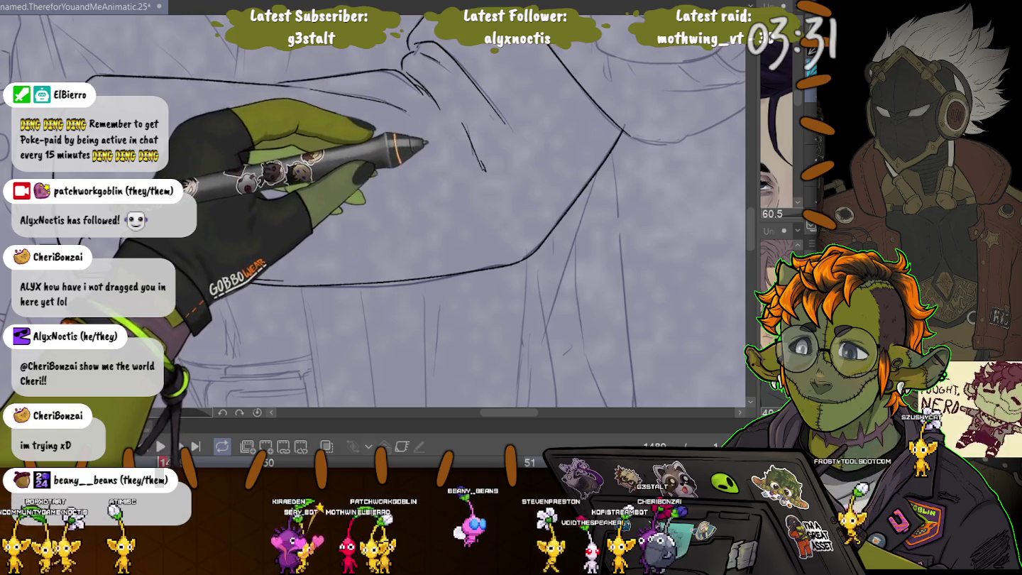
pyautogui.moveTo(418, 105); pyautogui.dragTo(343, 241)
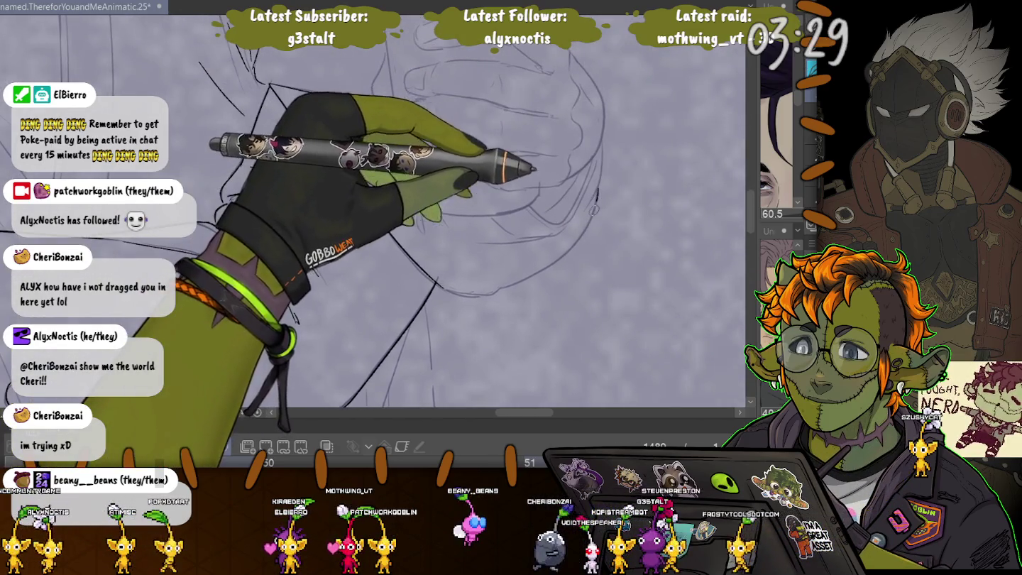
pyautogui.moveTo(596, 189); pyautogui.dragTo(444, 288)
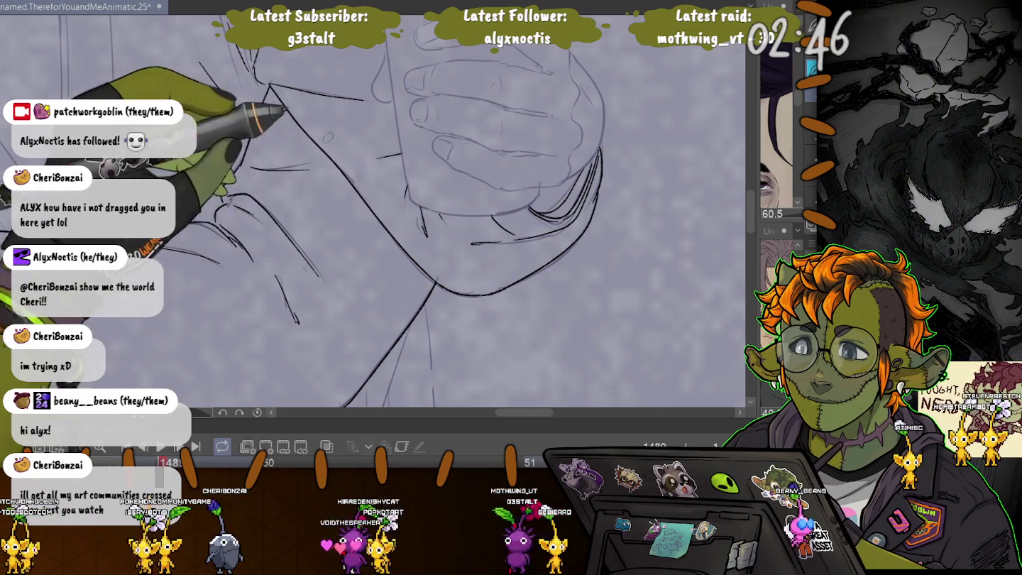
# Step: Center the cup and hand in view and rotate the canvas counter-clockwise
pyautogui.moveTo(437, 213); pyautogui.dragTo(334, 132)
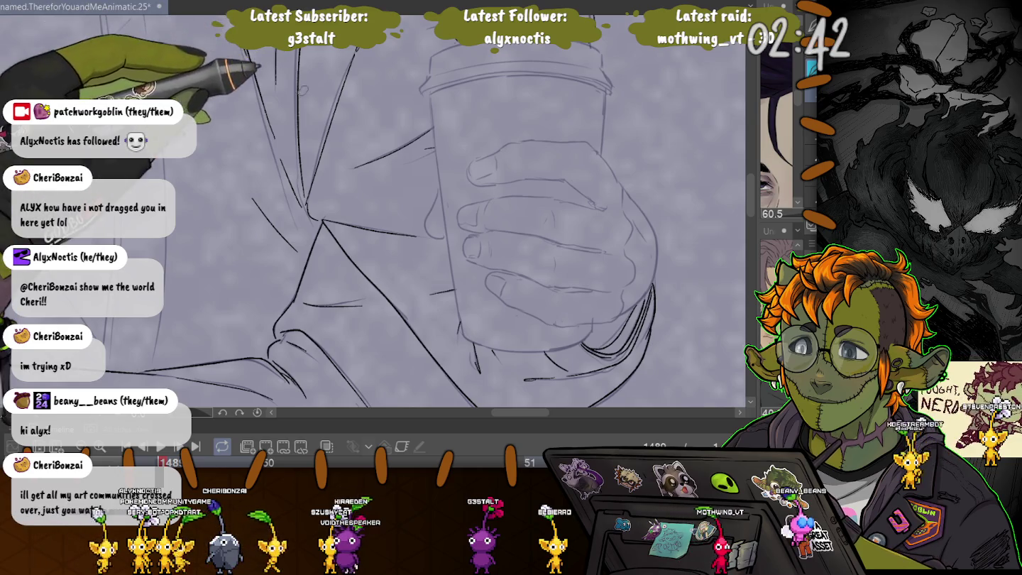
pyautogui.moveTo(216, 155); pyautogui.dragTo(197, 201)
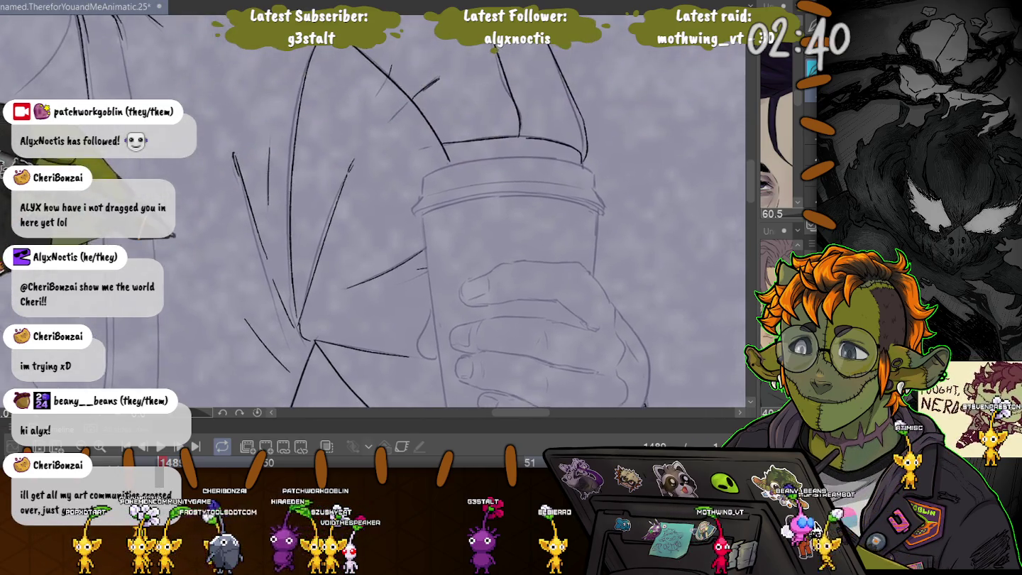
pyautogui.moveTo(384, 214); pyautogui.dragTo(341, 142)
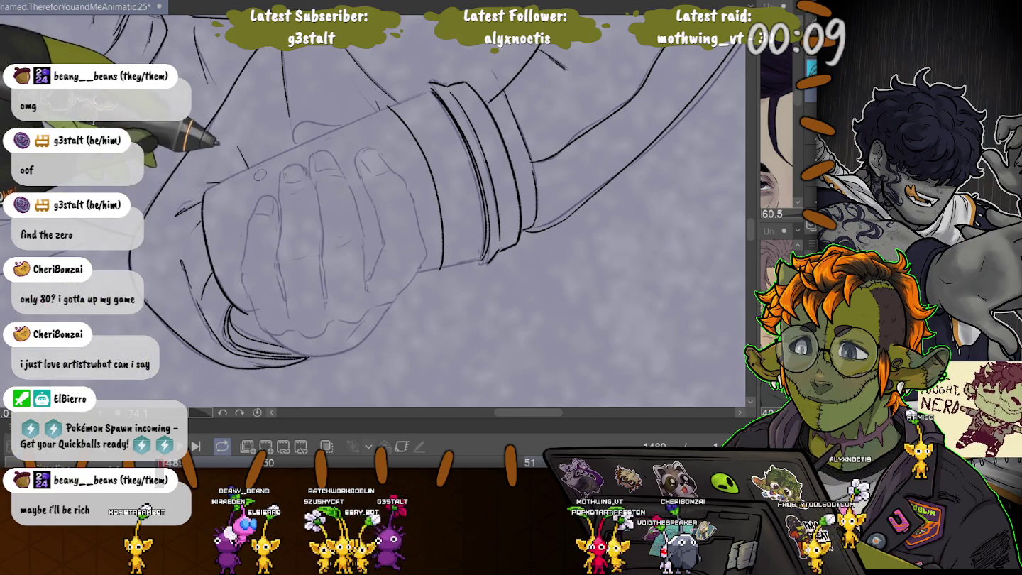
# Step: Ink a short stroke on the hand, preview the next frames, and reset rotation to 0°
pyautogui.moveTo(252, 166); pyautogui.dragTo(265, 195)
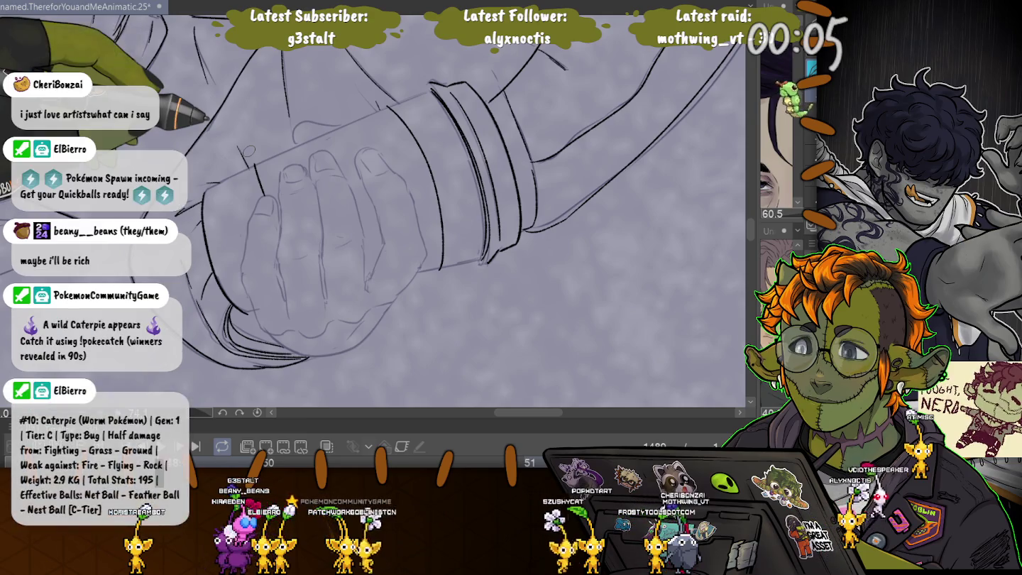
pyautogui.press('Right')
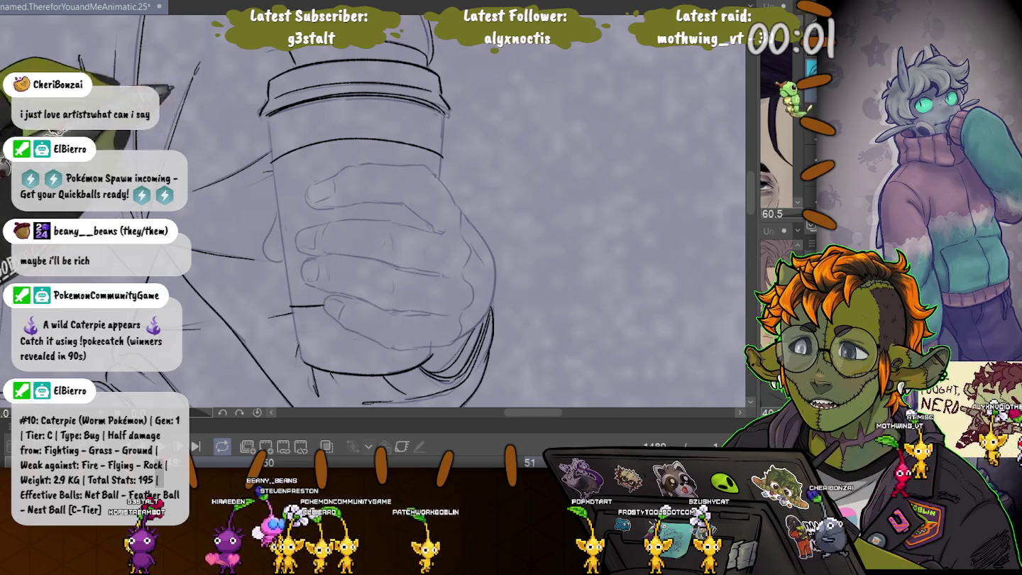
pyautogui.press('Right')
pyautogui.press('Right')
pyautogui.press('Right')
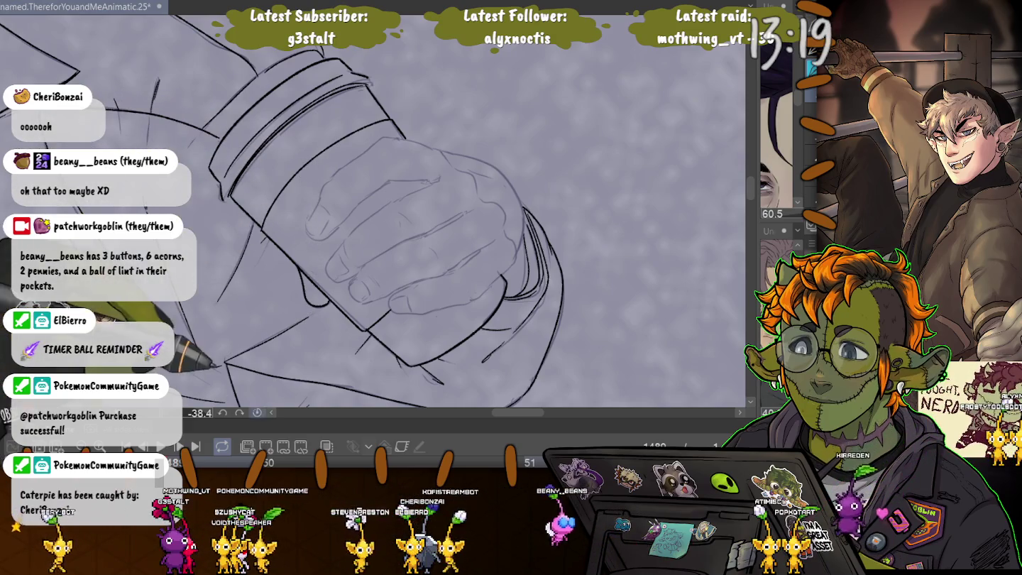
pyautogui.hotkey('ctrl', '@')
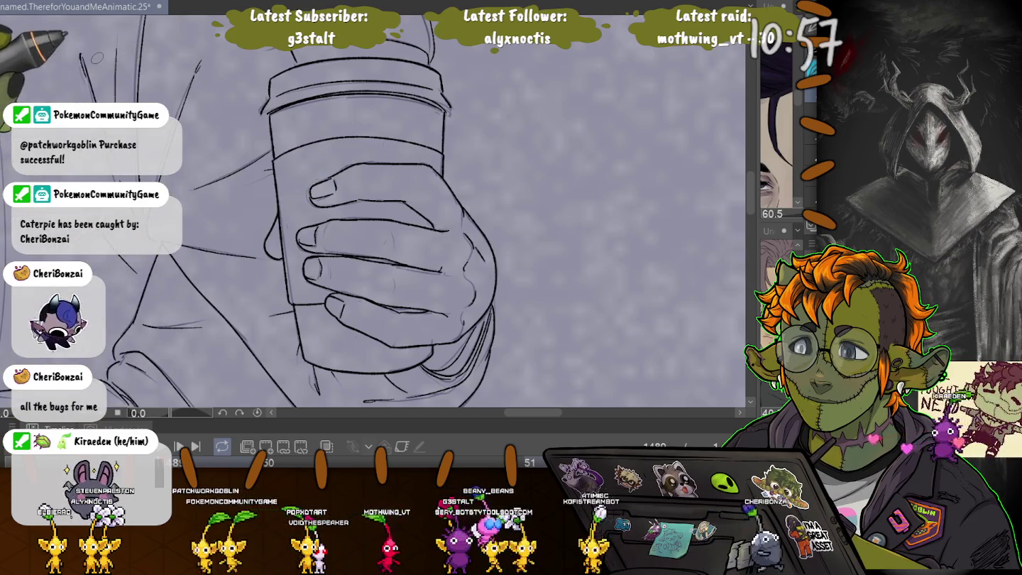
# Step: Add short detail strokes, two knuckle marks and a line beside the fingers on the hand
pyautogui.moveTo(425, 165); pyautogui.dragTo(462, 11)
pyautogui.moveTo(426, 177); pyautogui.dragTo(454, 231)
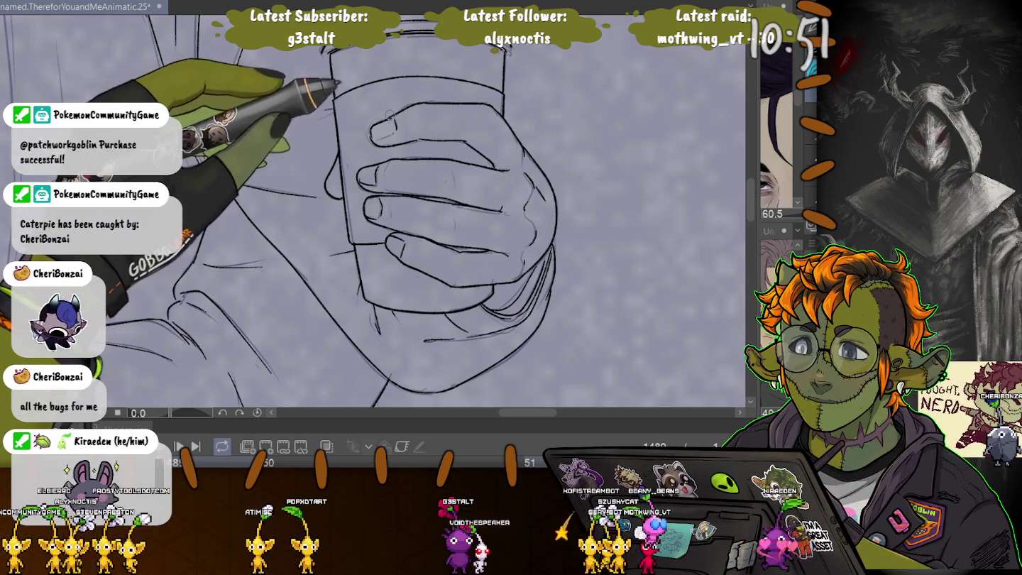
pyautogui.moveTo(377, 129); pyautogui.dragTo(371, 142)
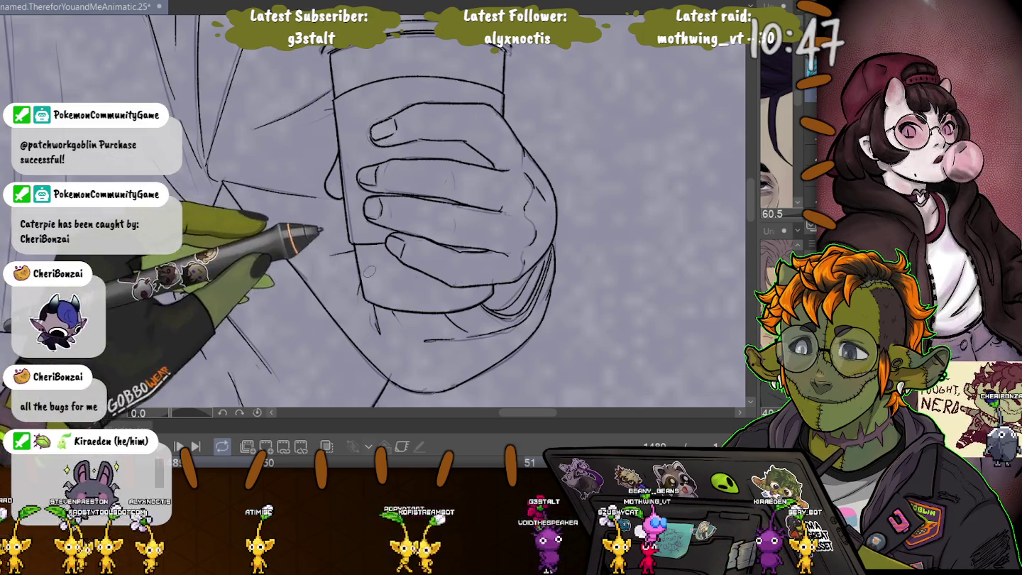
pyautogui.hotkey('ctrl', '-')
pyautogui.hotkey('ctrl', '-')
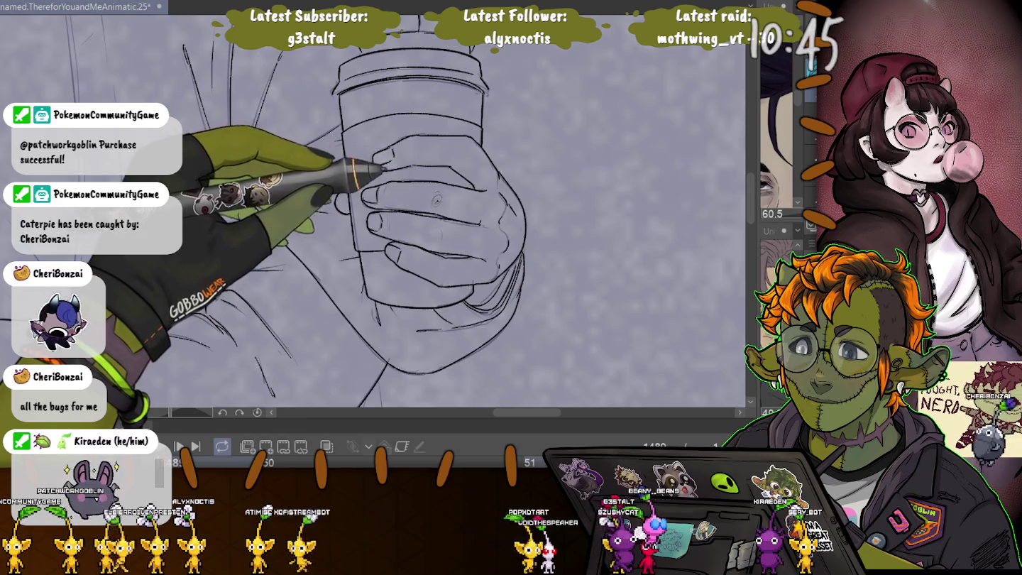
pyautogui.moveTo(424, 228); pyautogui.dragTo(428, 234)
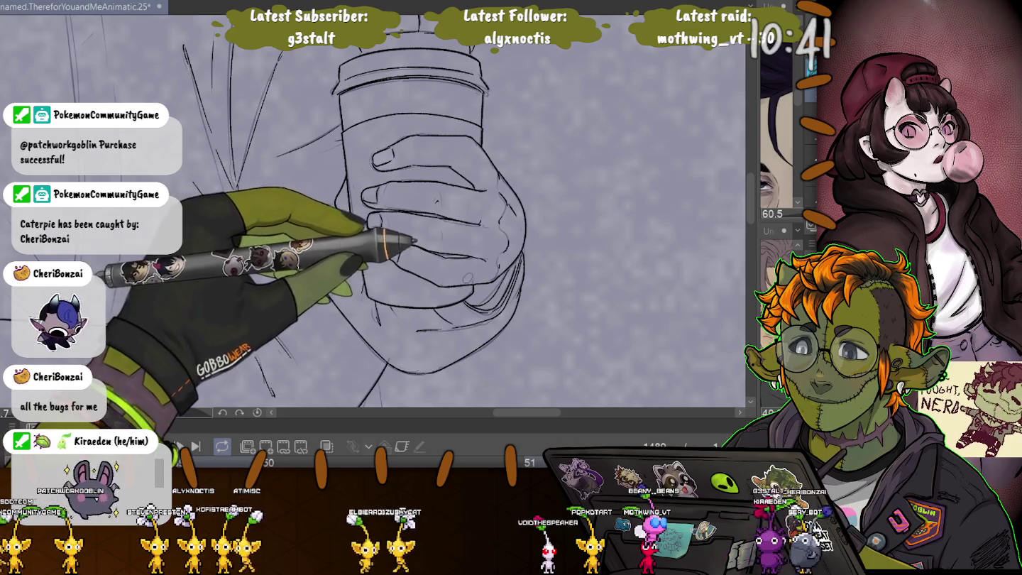
pyautogui.moveTo(436, 201); pyautogui.dragTo(440, 207)
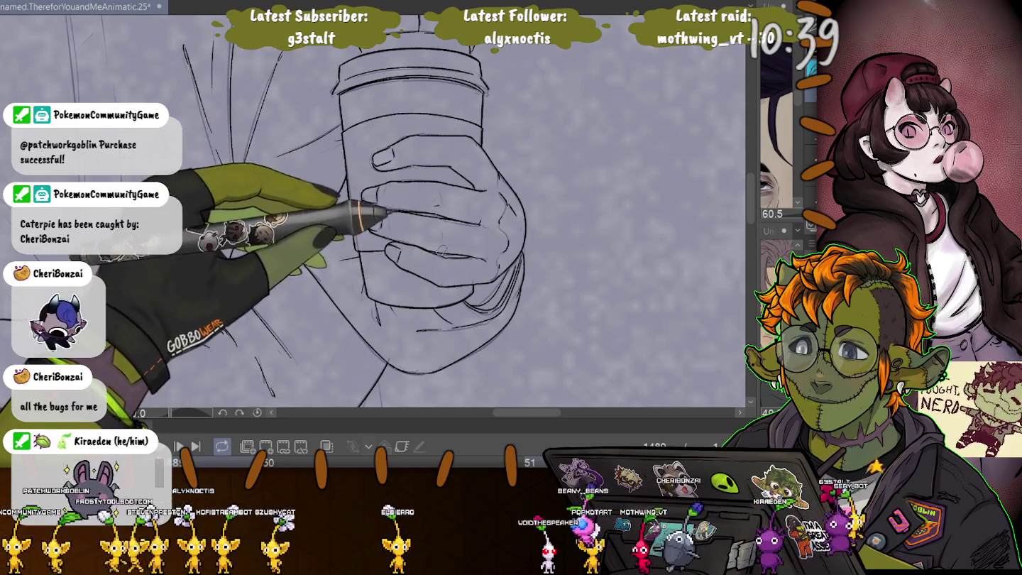
pyautogui.moveTo(327, 214)
pyautogui.mouseDown()
pyautogui.moveTo(296, 211)
pyautogui.moveTo(335, 222)
pyautogui.mouseUp()
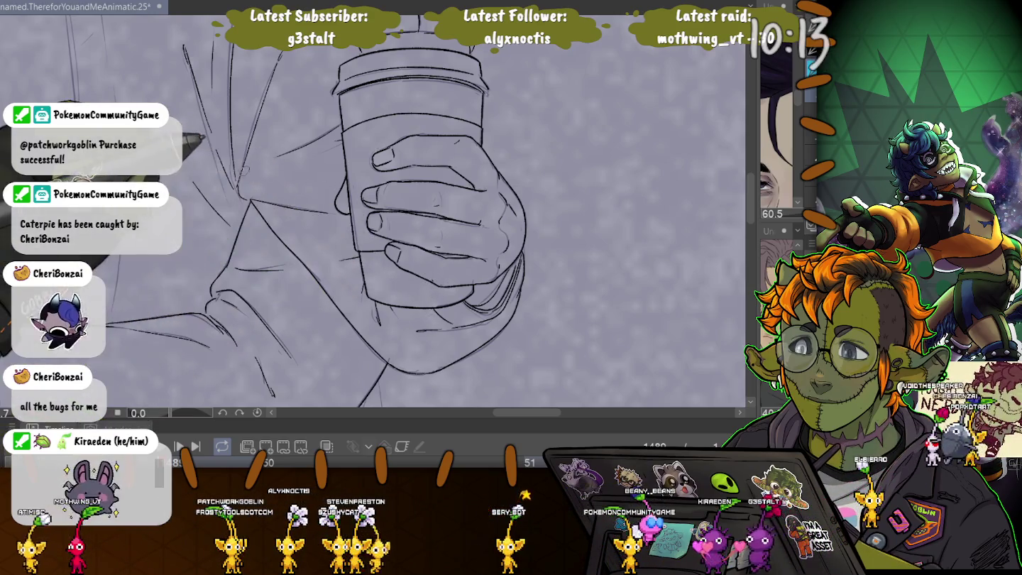
pyautogui.scroll(2, 373, 213)
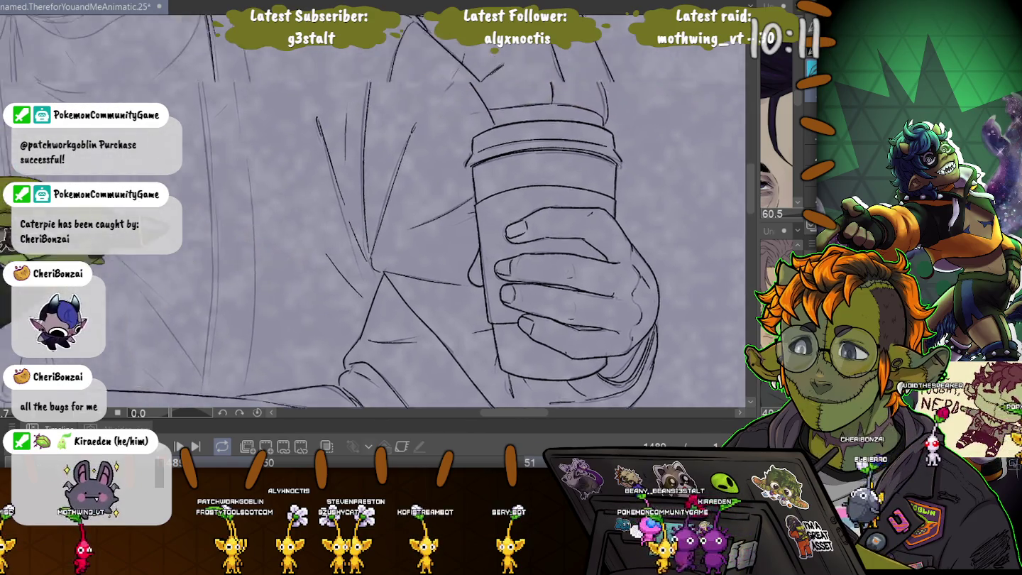
# Step: Ink a long vertical jacket edge beside the hand holding the cup
pyautogui.scroll(2, 373, 213)
pyautogui.scroll(5, 373, 214)
pyautogui.scroll(-5, 374, 213)
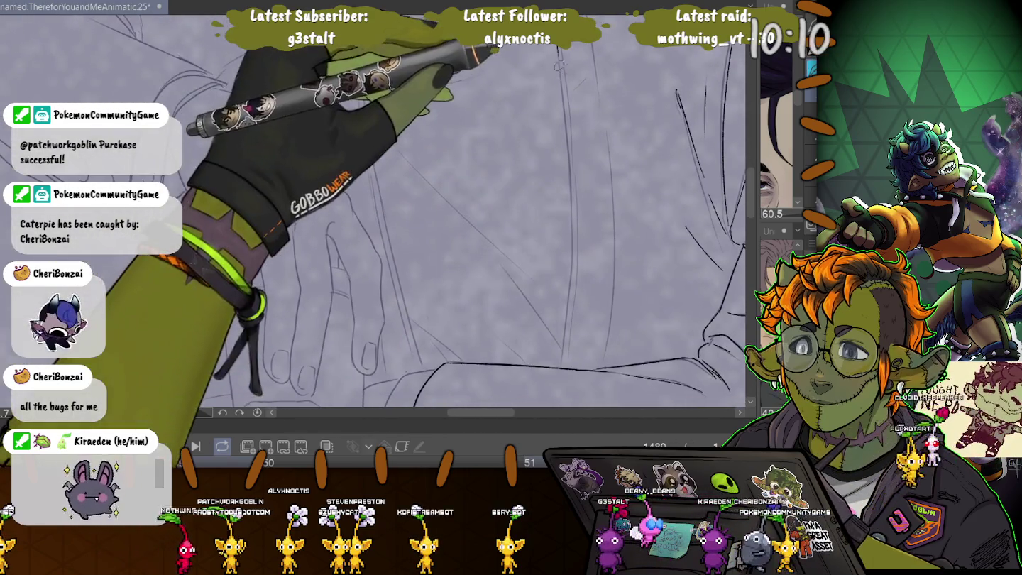
pyautogui.moveTo(560, 99); pyautogui.dragTo(568, 362)
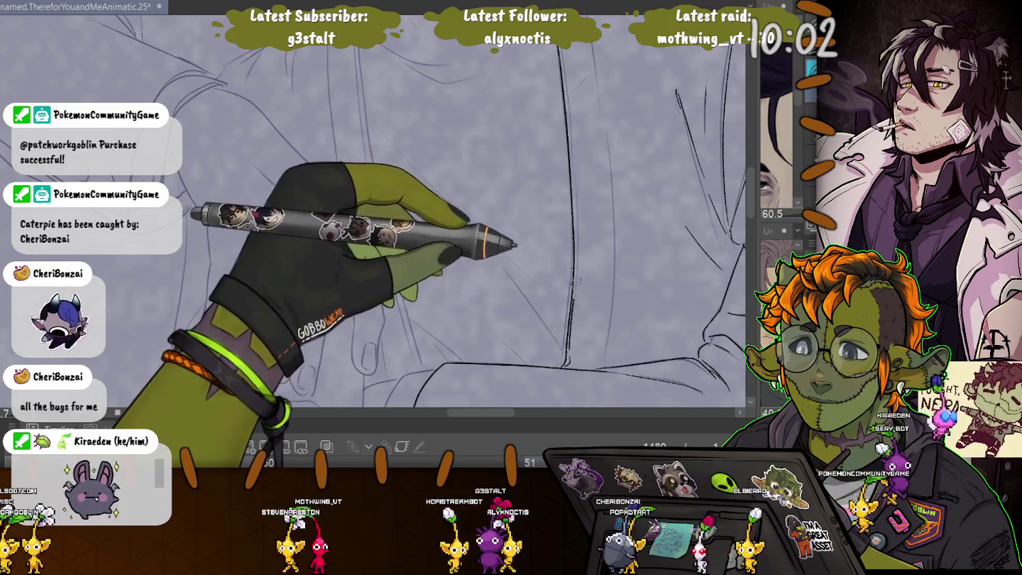
pyautogui.press('Right')
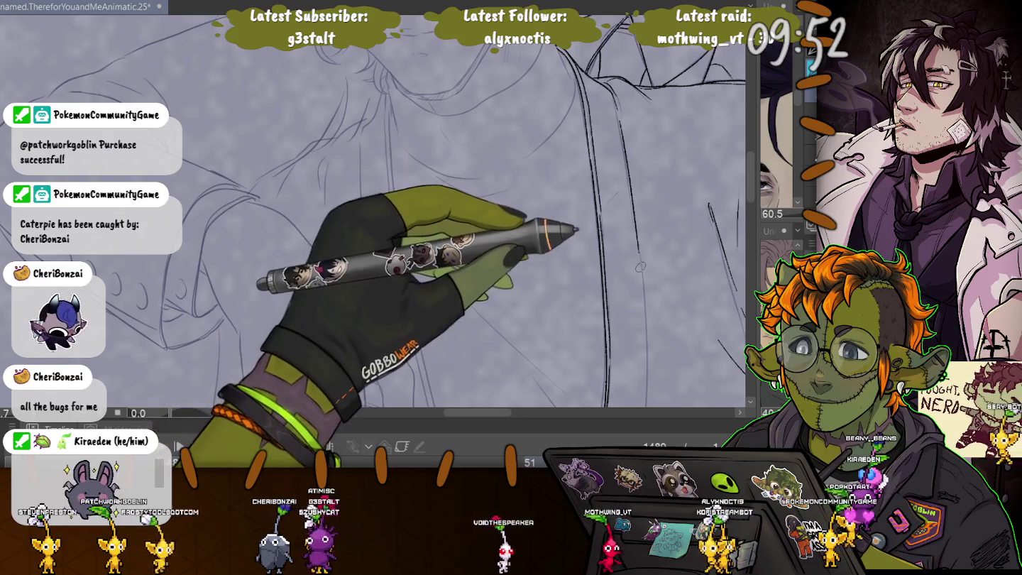
# Step: Ink a short jacket fold stroke and the long jacket edge down the side
pyautogui.moveTo(631, 201); pyautogui.dragTo(628, 115)
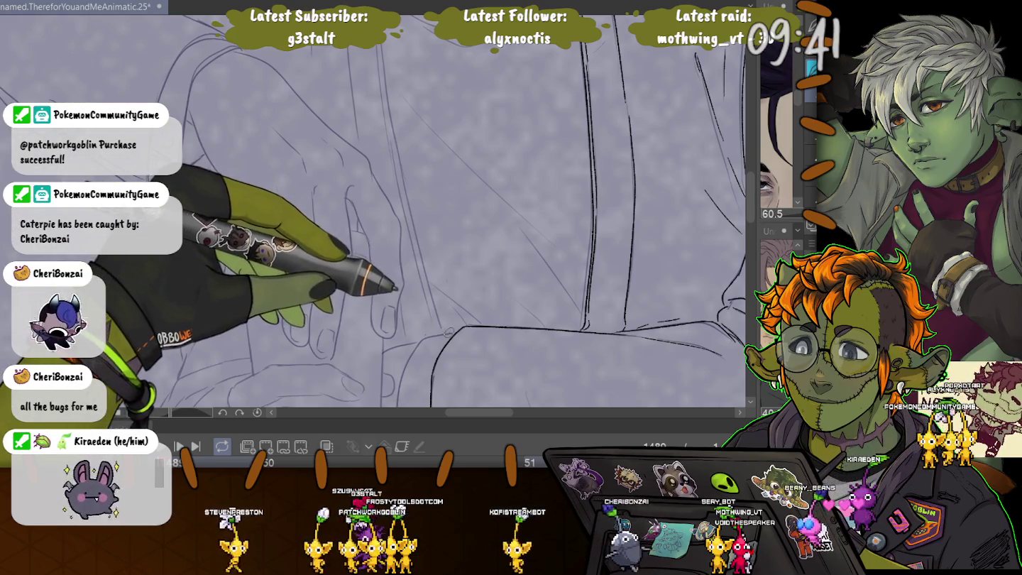
pyautogui.moveTo(428, 310); pyautogui.dragTo(440, 332)
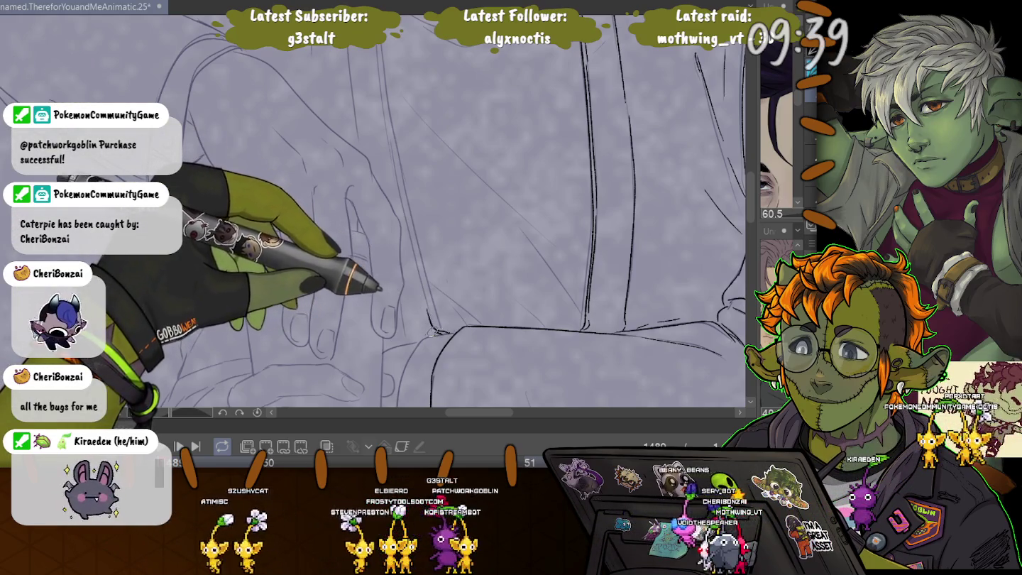
pyautogui.scroll(3, 384, 213)
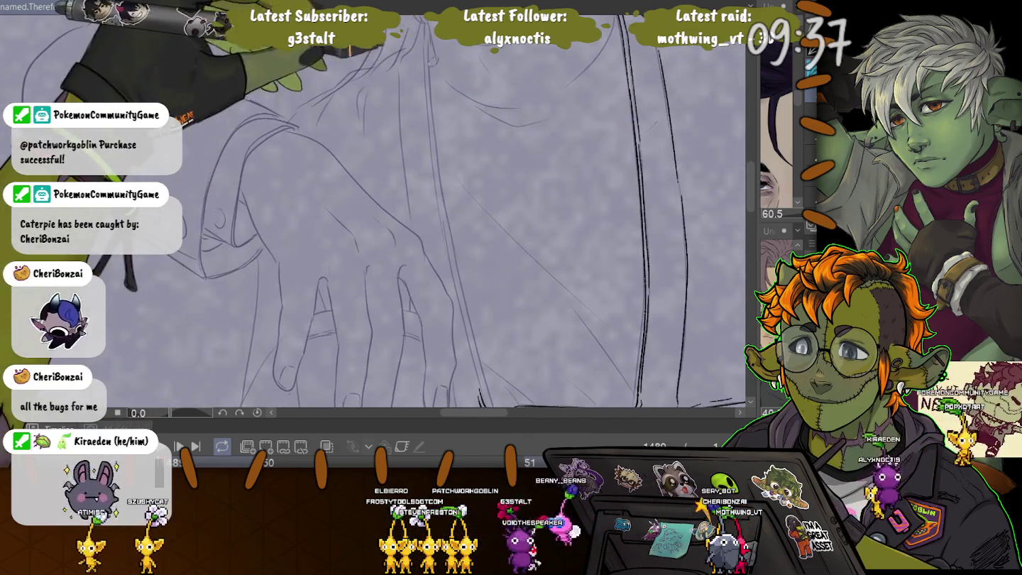
pyautogui.moveTo(430, 43); pyautogui.dragTo(475, 360)
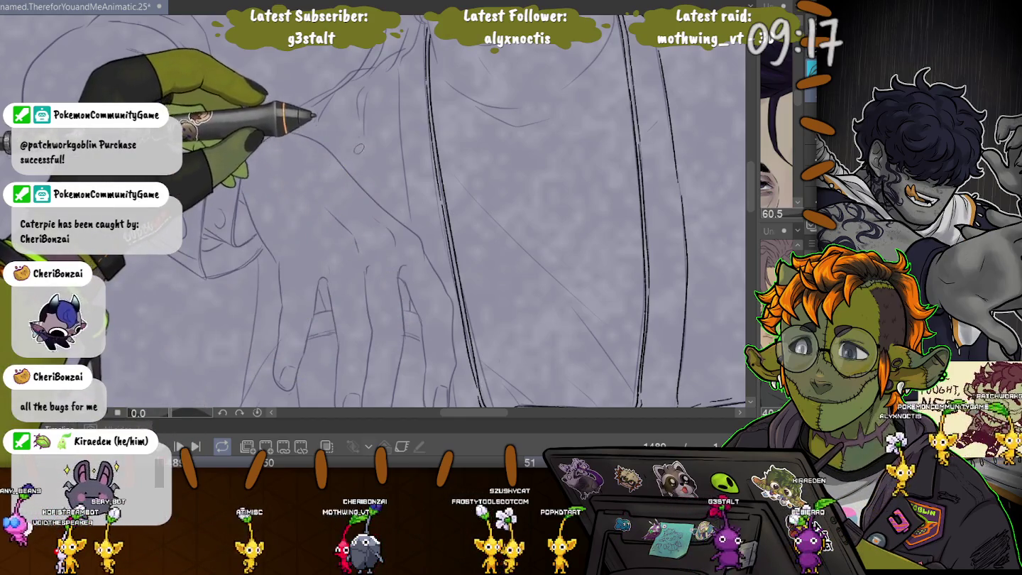
# Step: Ink a curved fold near the collar and the rounded neckline curve under the chin
pyautogui.moveTo(308, 106); pyautogui.dragTo(332, 199)
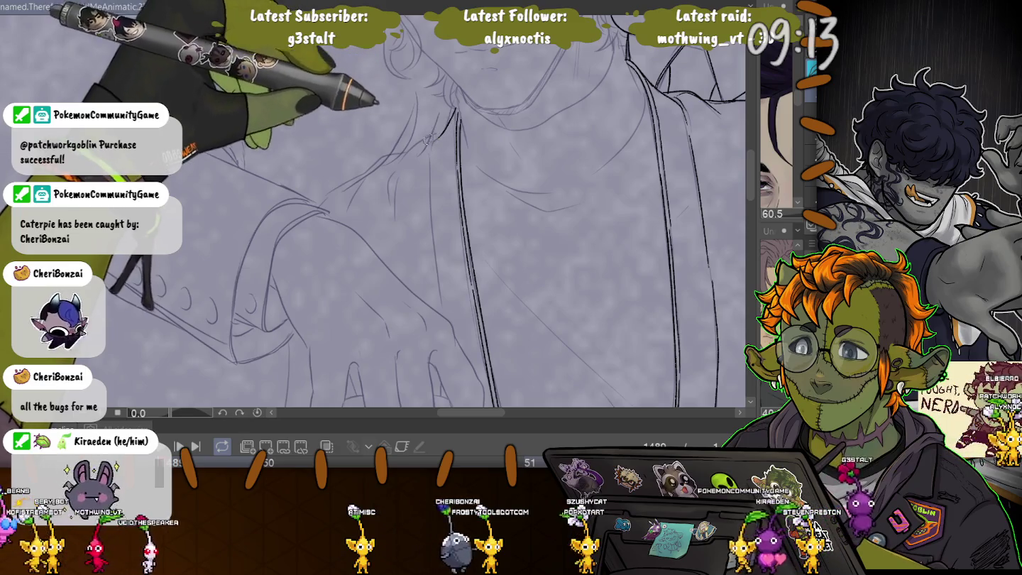
pyautogui.moveTo(455, 112); pyautogui.dragTo(430, 167)
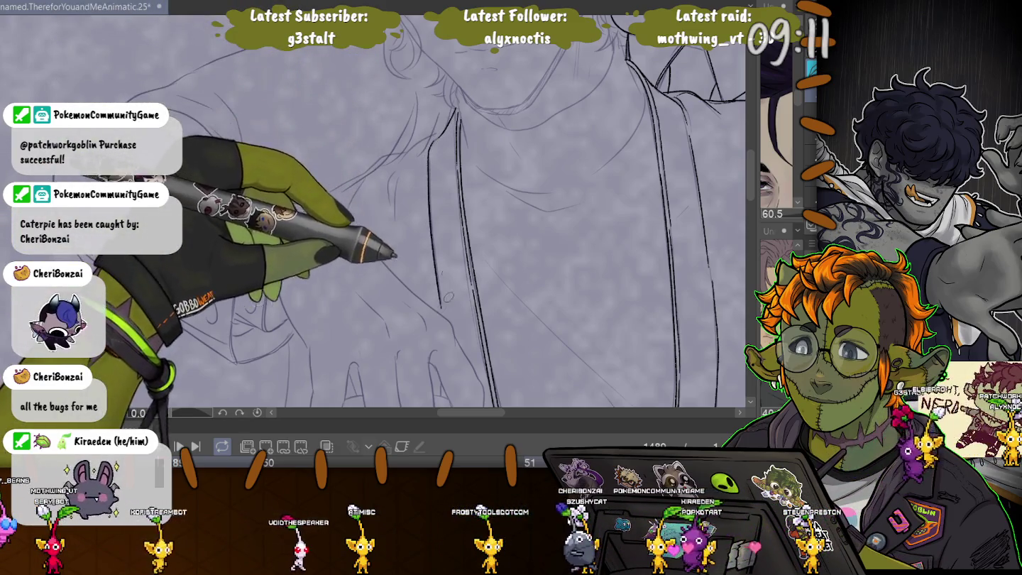
pyautogui.moveTo(426, 285); pyautogui.dragTo(398, 142)
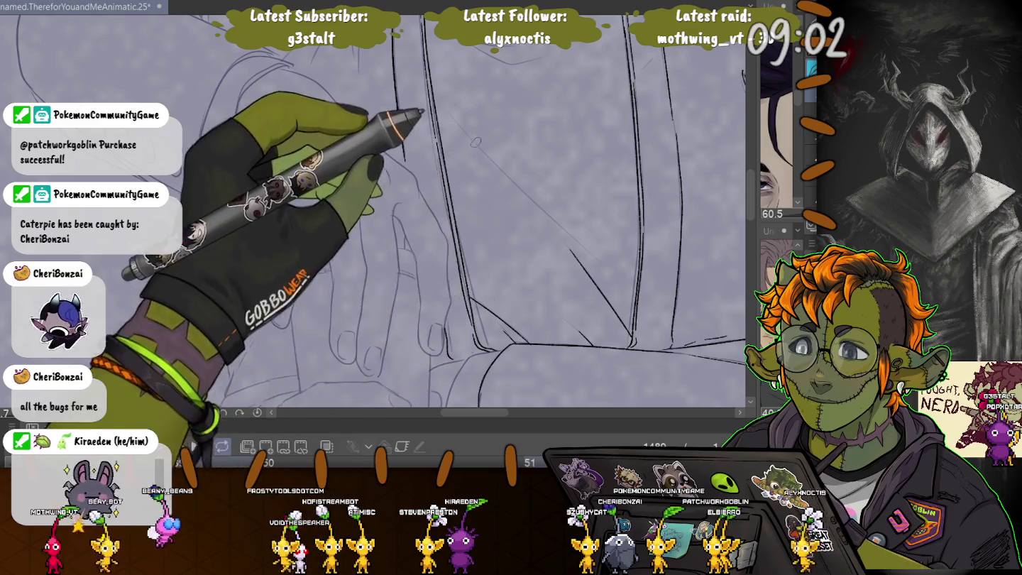
pyautogui.moveTo(476, 142)
pyautogui.mouseDown()
pyautogui.moveTo(450, 211)
pyautogui.moveTo(490, 241)
pyautogui.mouseUp()
pyautogui.moveTo(490, 252); pyautogui.dragTo(554, 248)
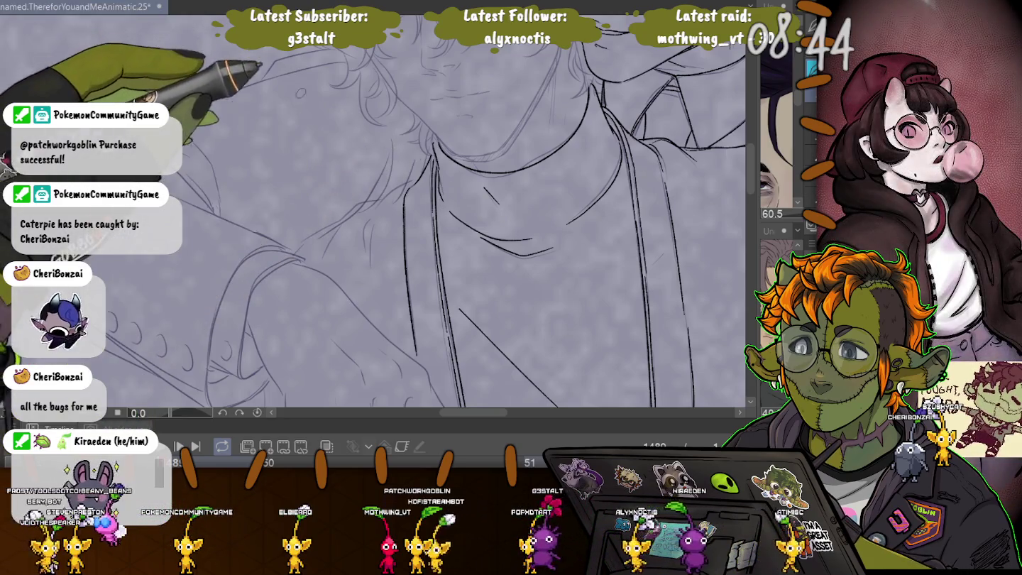
pyautogui.moveTo(305, 120); pyautogui.dragTo(277, 144)
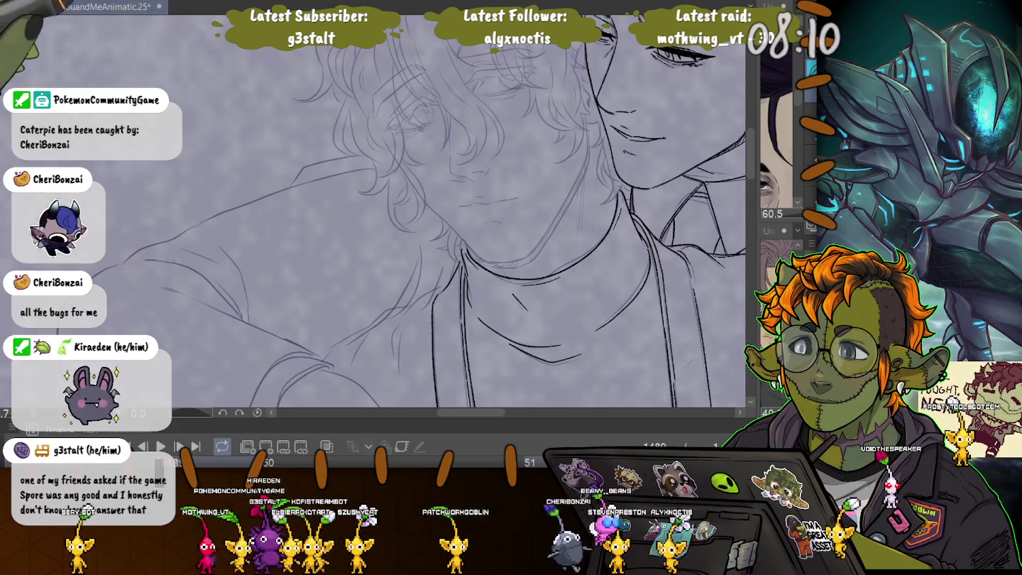
pyautogui.moveTo(426, 284); pyautogui.dragTo(454, 142)
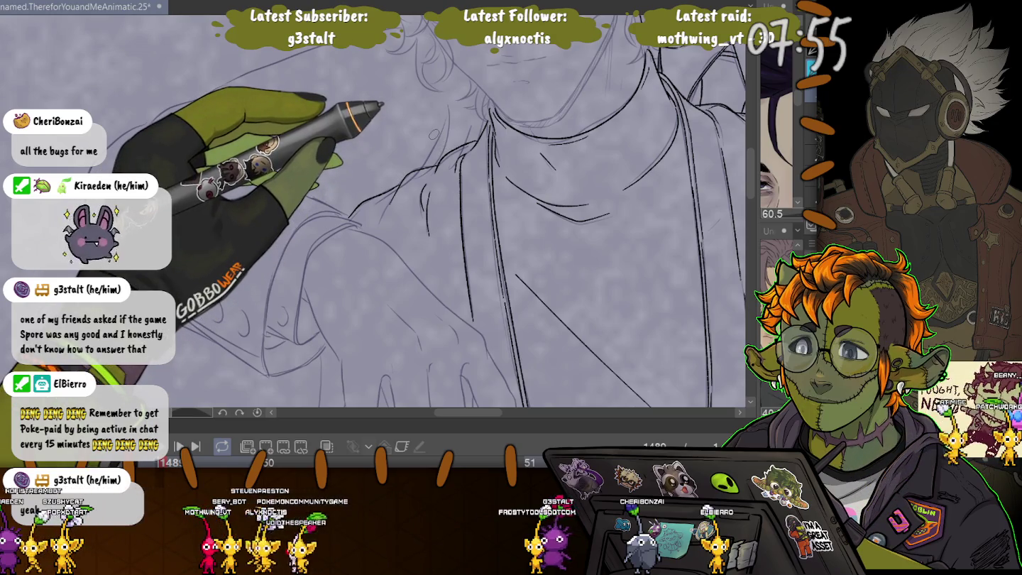
# Step: Save the file, then ink the sleeve outline from the buttoned cuff up toward the shoulder
pyautogui.scroll(-5, 439, 213)
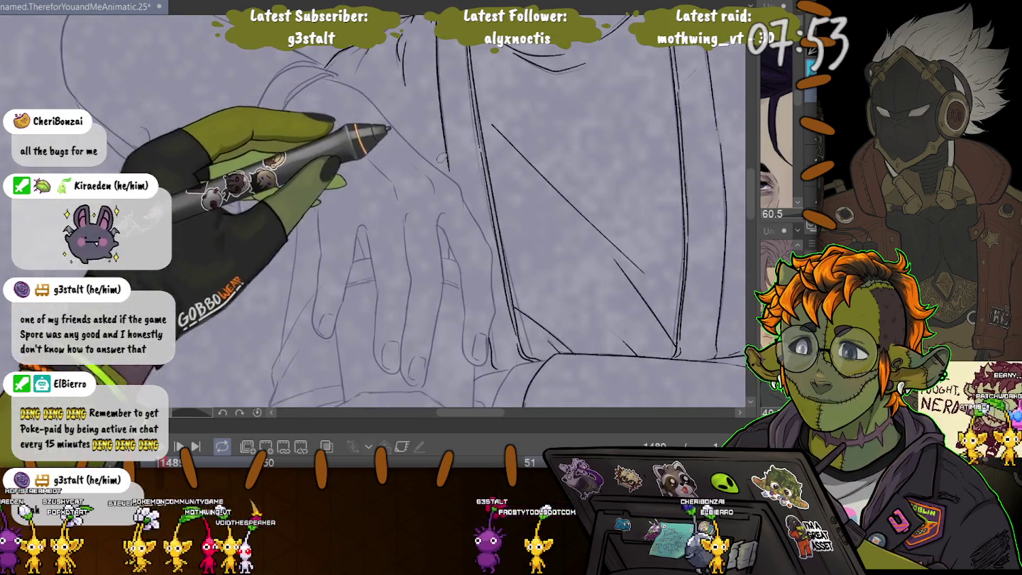
pyautogui.hotkey('ctrl', 's')
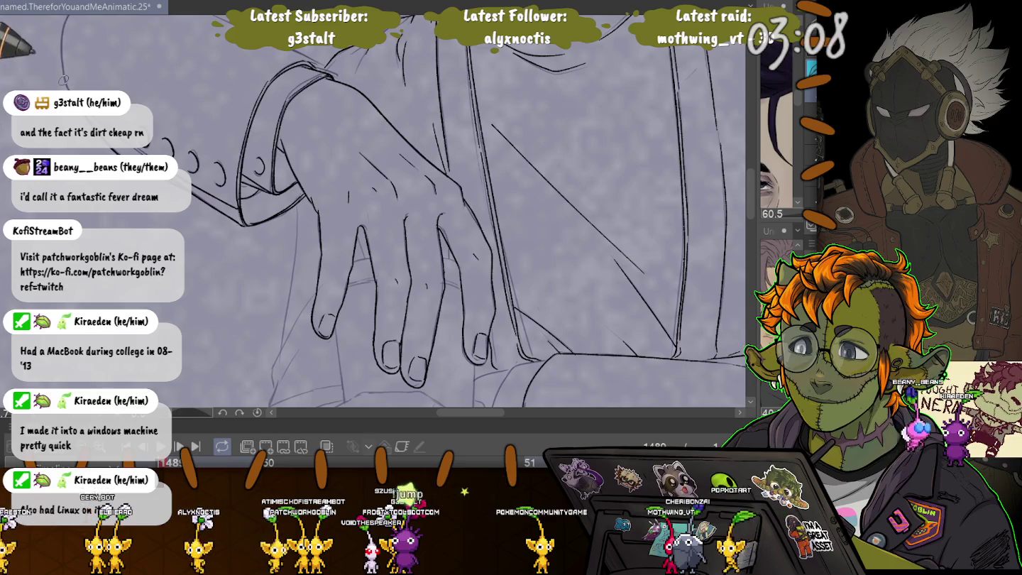
pyautogui.moveTo(71, 106); pyautogui.dragTo(206, 275)
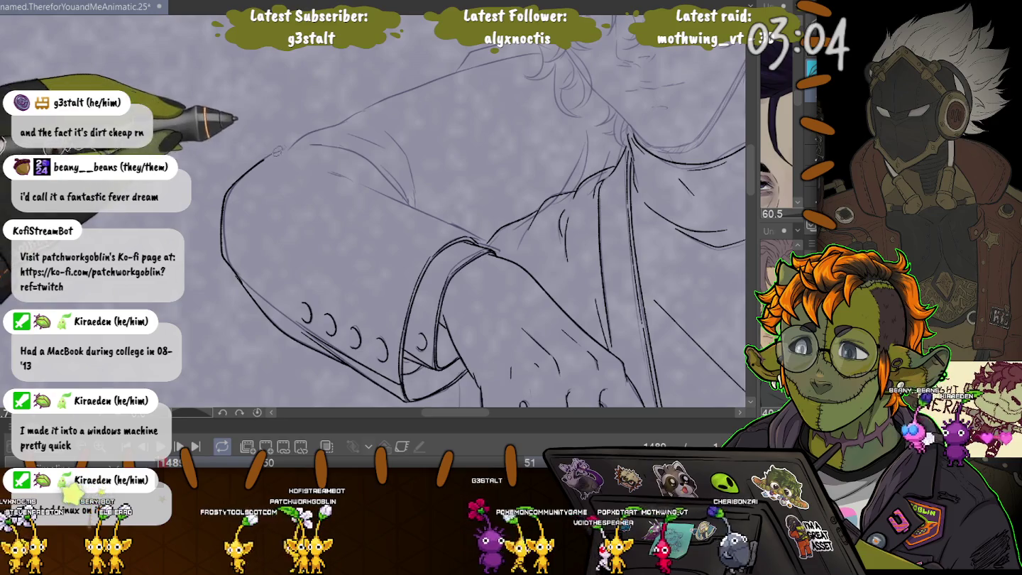
pyautogui.moveTo(232, 185); pyautogui.dragTo(317, 132)
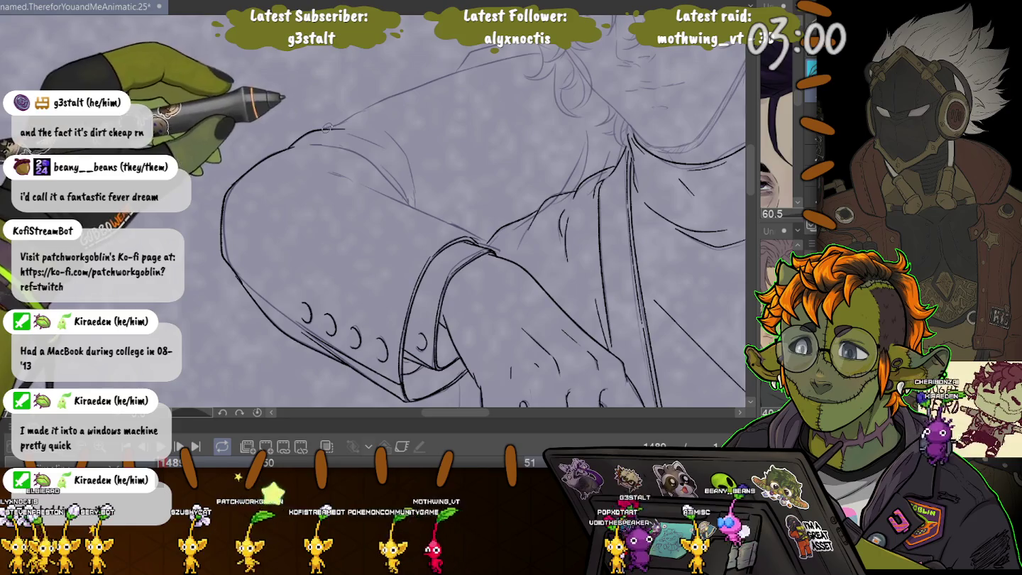
pyautogui.moveTo(345, 119); pyautogui.dragTo(461, 66)
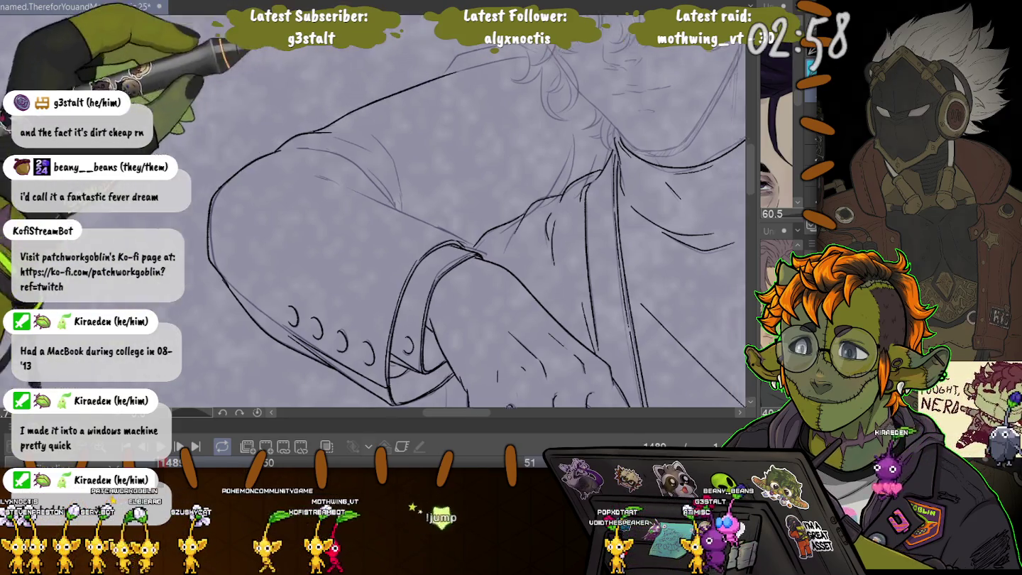
pyautogui.scroll(-3, 373, 213)
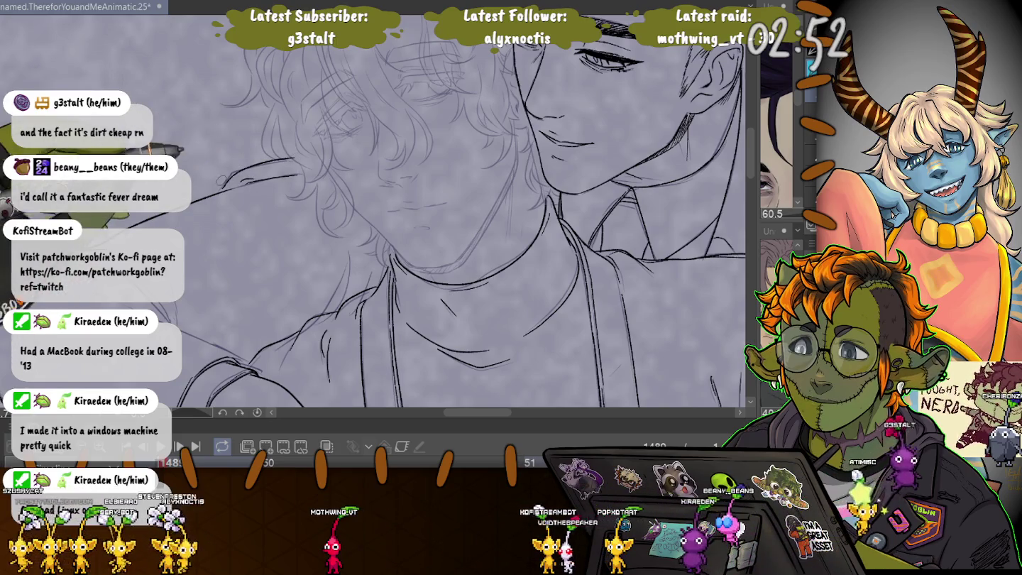
pyautogui.scroll(-3, 218, 151)
pyautogui.scroll(2, 252, 211)
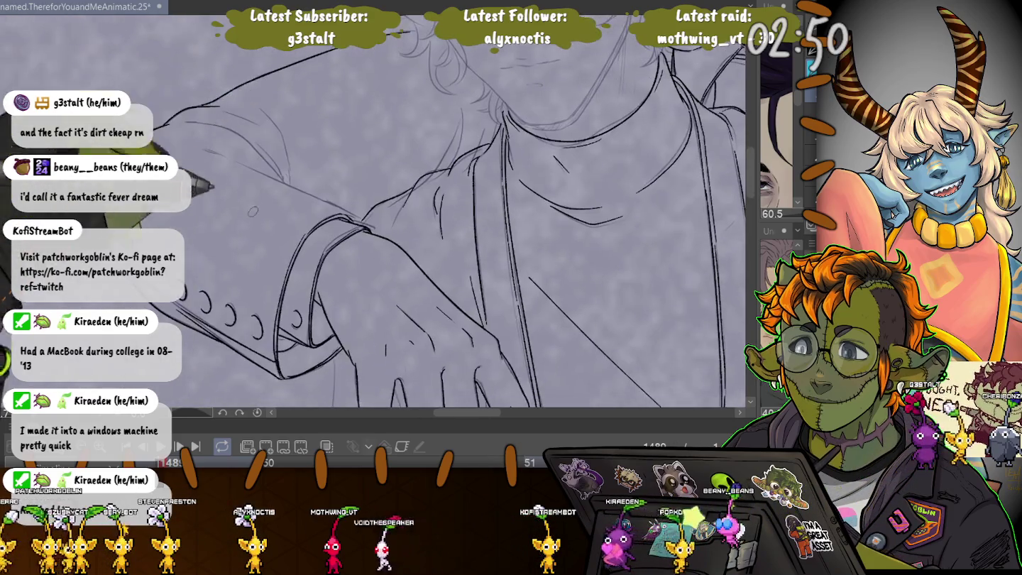
pyautogui.scroll(-1, 307, 183)
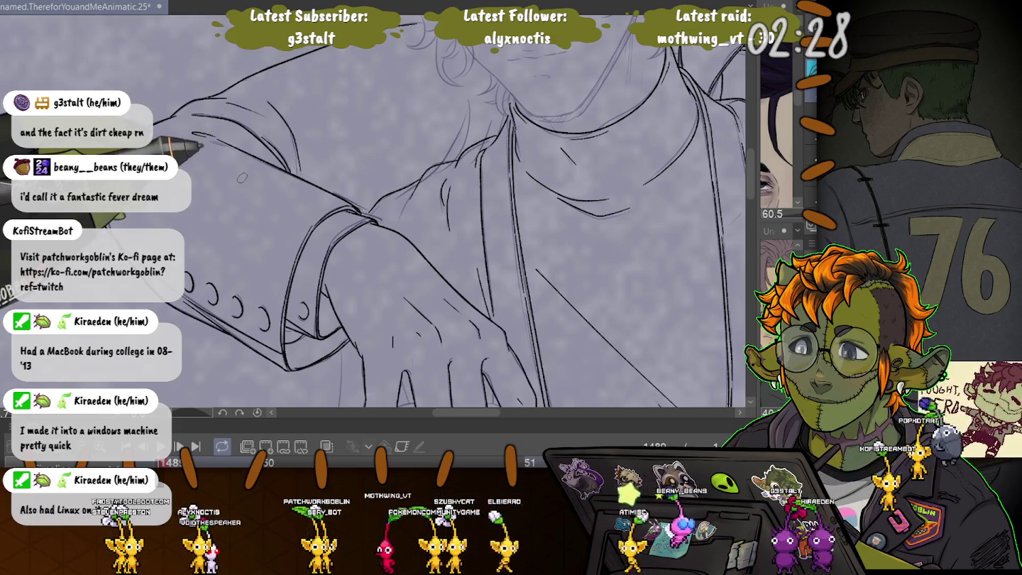
pyautogui.moveTo(243, 189)
pyautogui.mouseDown()
pyautogui.moveTo(269, 118)
pyautogui.moveTo(348, 145)
pyautogui.mouseUp()
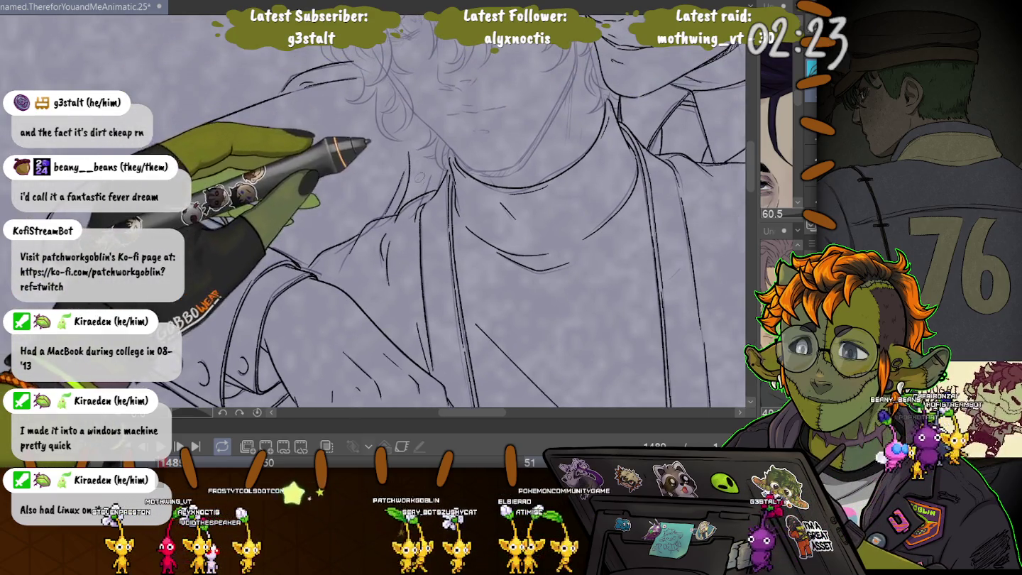
pyautogui.scroll(-5, 373, 213)
# Step: Bring the hands, buttoned cuff and lower jacket into view, and undo the bold strokes around the cup
pyautogui.scroll(-5, 372, 213)
pyautogui.scroll(-5, 373, 214)
pyautogui.scroll(-5, 373, 214)
pyautogui.scroll(2, 373, 214)
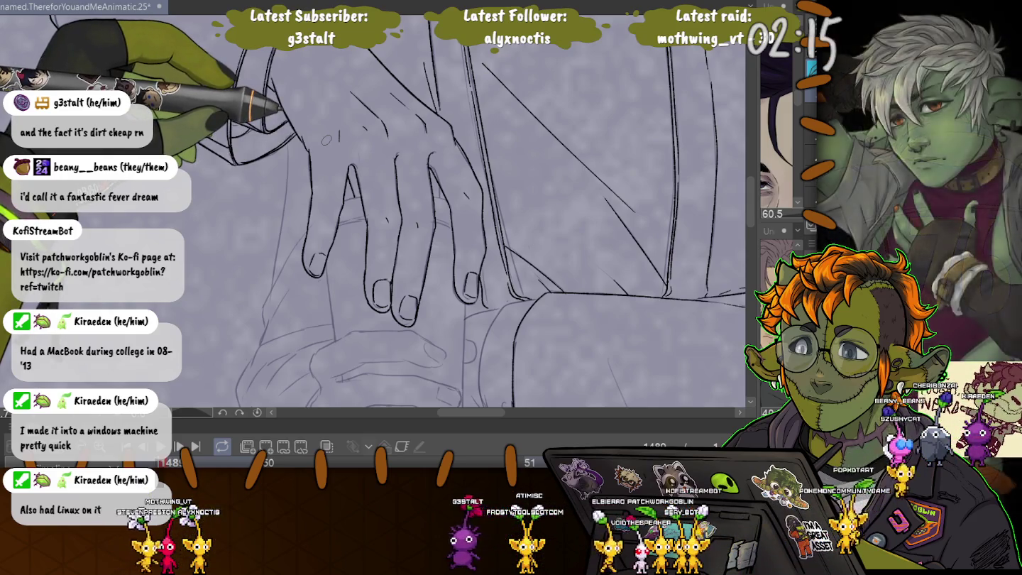
pyautogui.moveTo(326, 138); pyautogui.dragTo(418, 214)
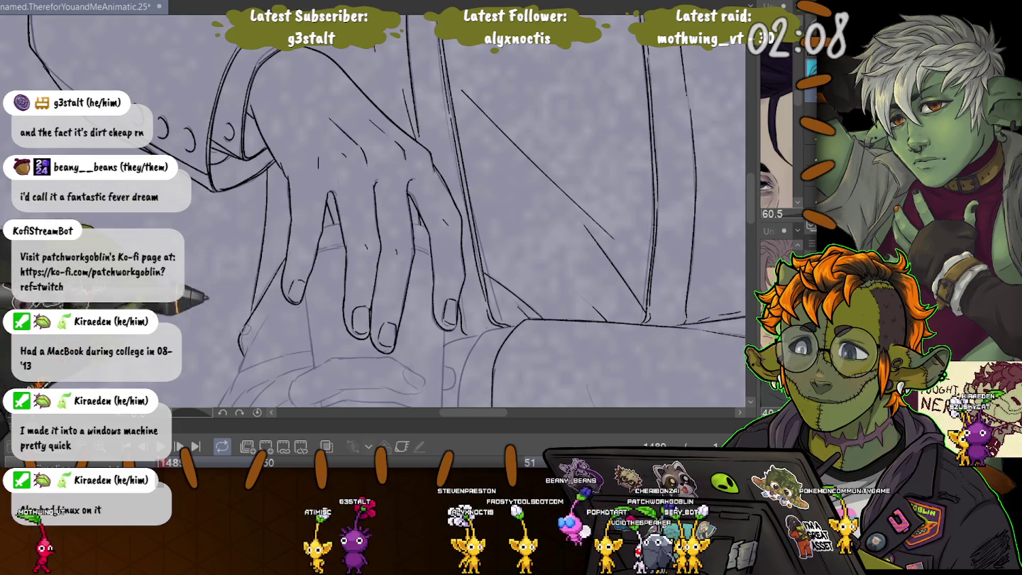
pyautogui.moveTo(397, 285); pyautogui.dragTo(439, 128)
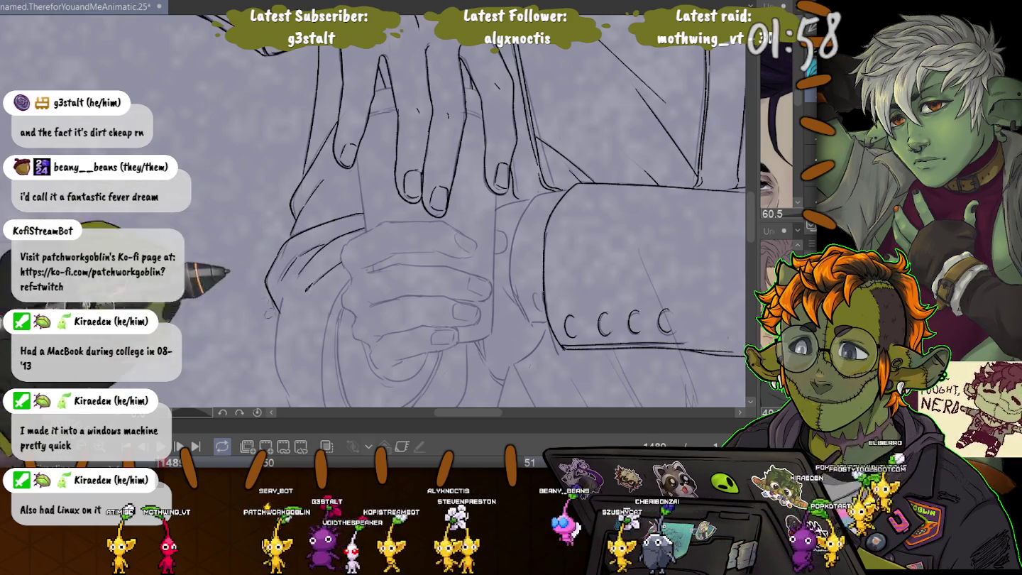
pyautogui.moveTo(426, 299); pyautogui.dragTo(393, 153)
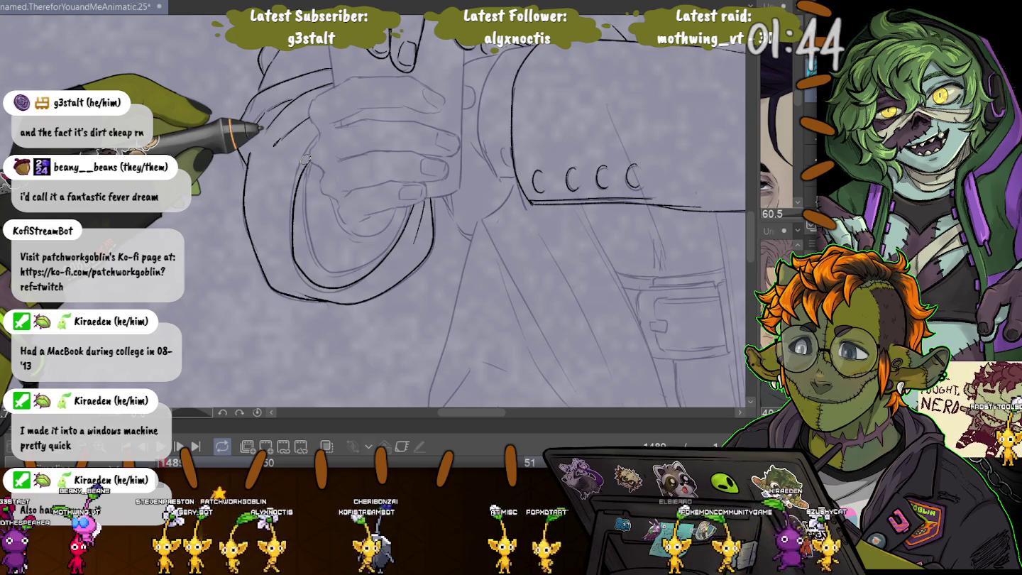
pyautogui.hotkey('ctrl', 'z')
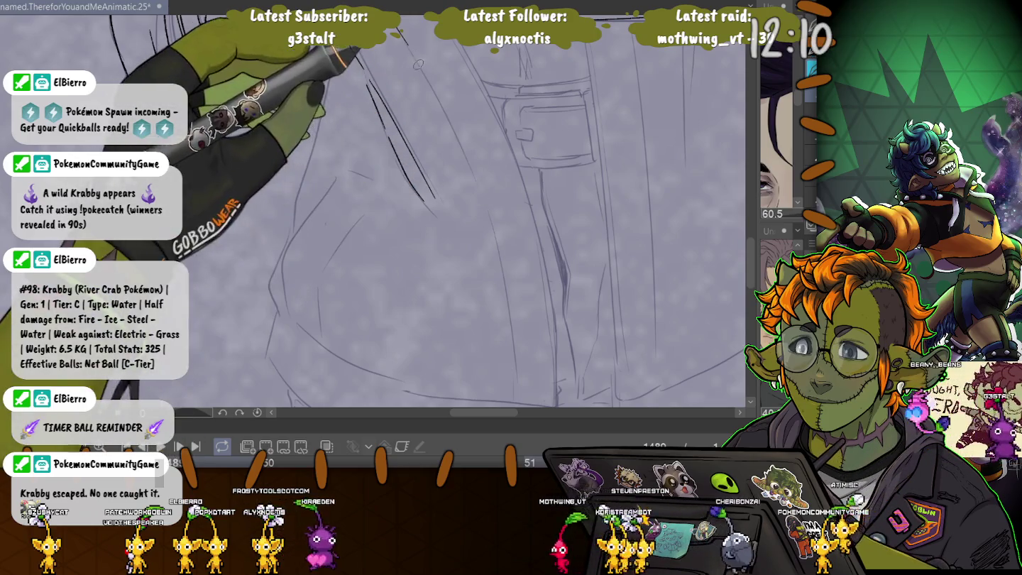
# Step: Ink the bottom and left edges of the lower jacket pocket
pyautogui.scroll(3, 341, 78)
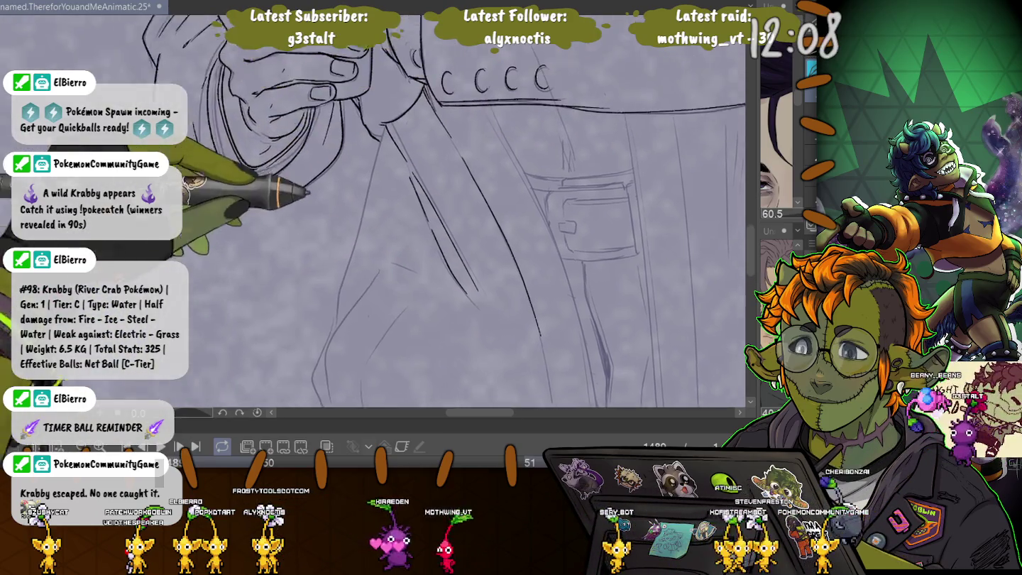
pyautogui.scroll(1, 426, 214)
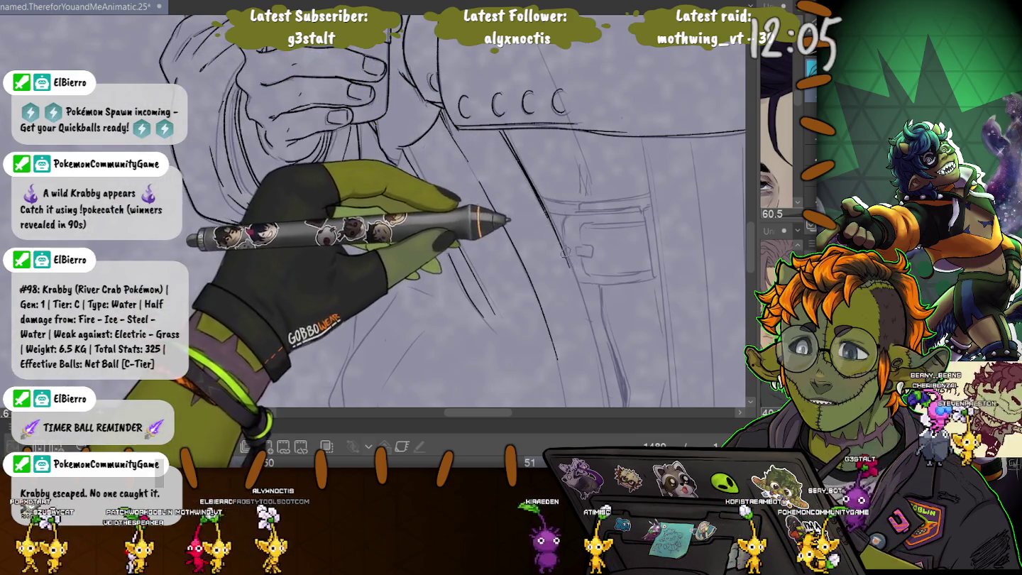
pyautogui.scroll(-1, 564, 254)
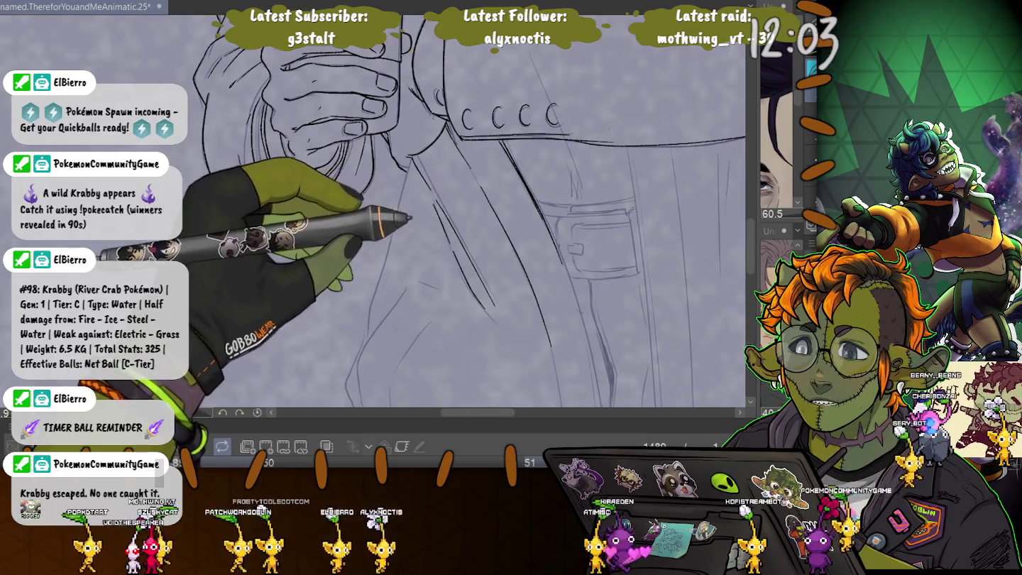
pyautogui.scroll(-2, 410, 217)
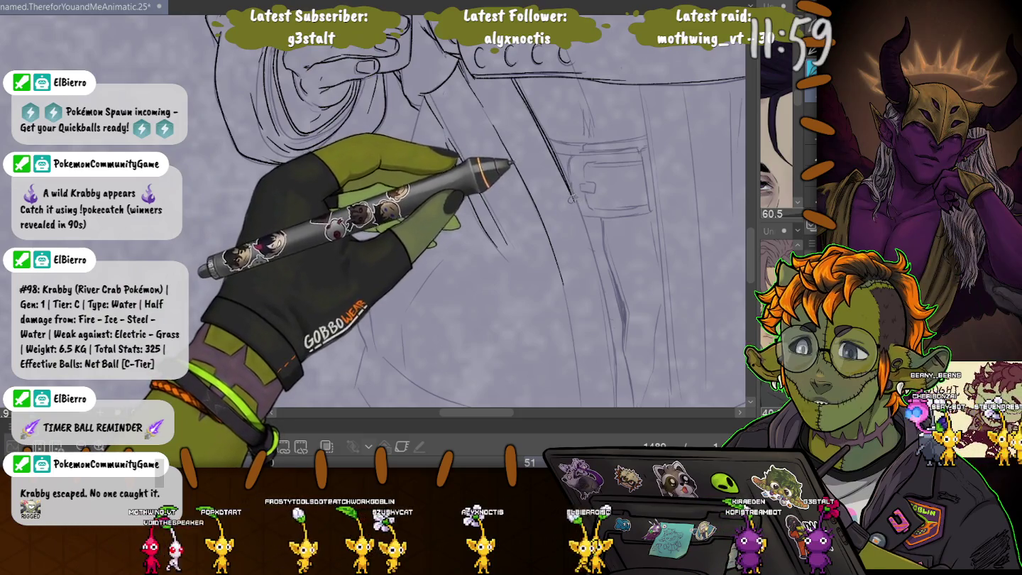
pyautogui.scroll(-1, 485, 138)
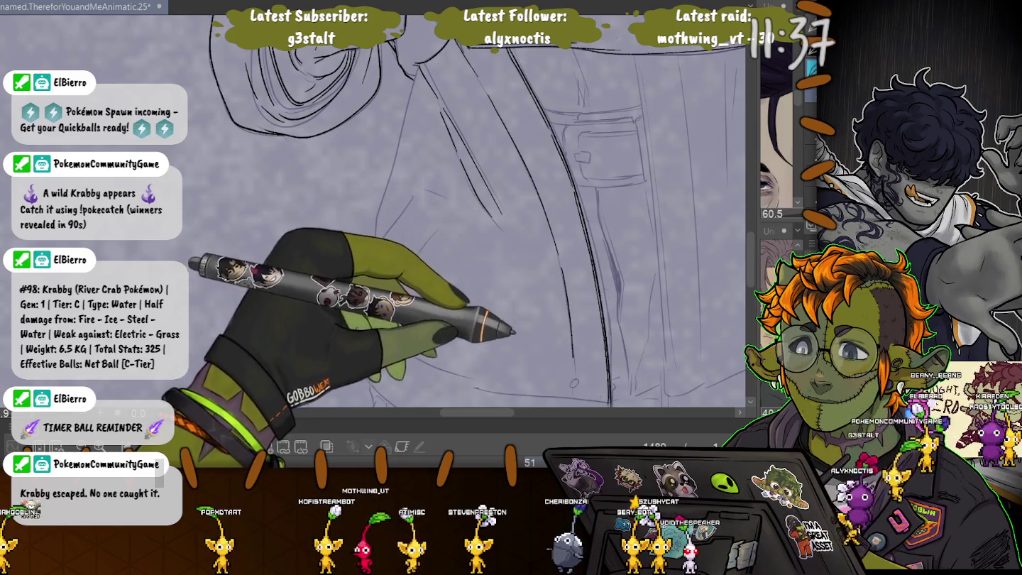
pyautogui.scroll(-1, 369, 213)
pyautogui.moveTo(497, 339); pyautogui.dragTo(501, 253)
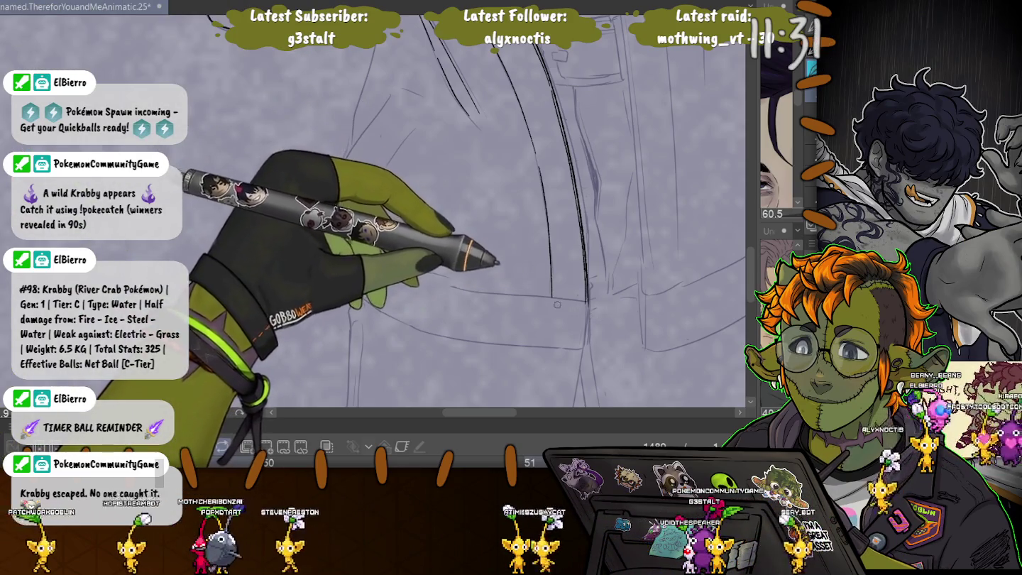
pyautogui.moveTo(585, 300); pyautogui.dragTo(403, 265)
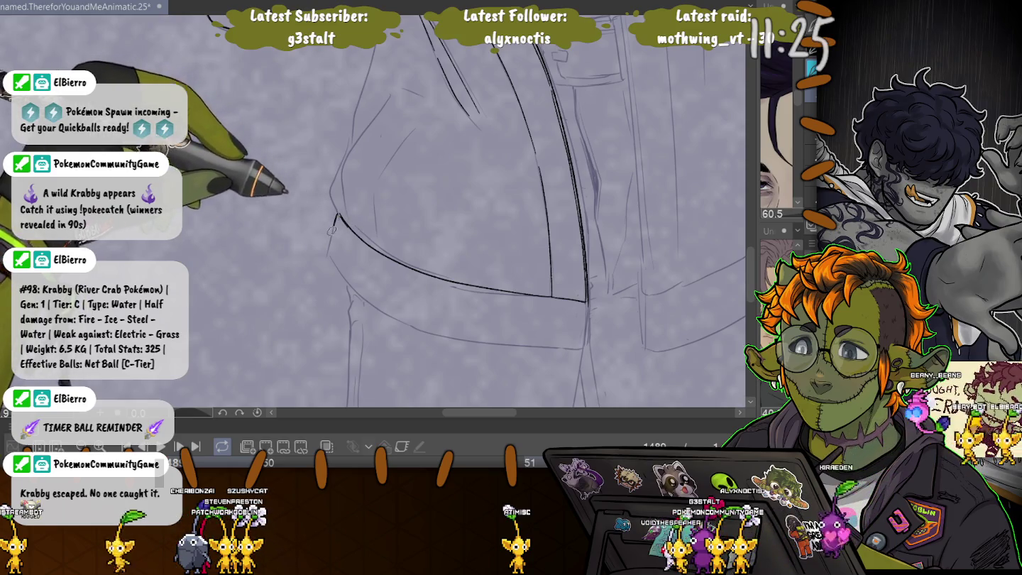
pyautogui.moveTo(338, 214); pyautogui.dragTo(331, 258)
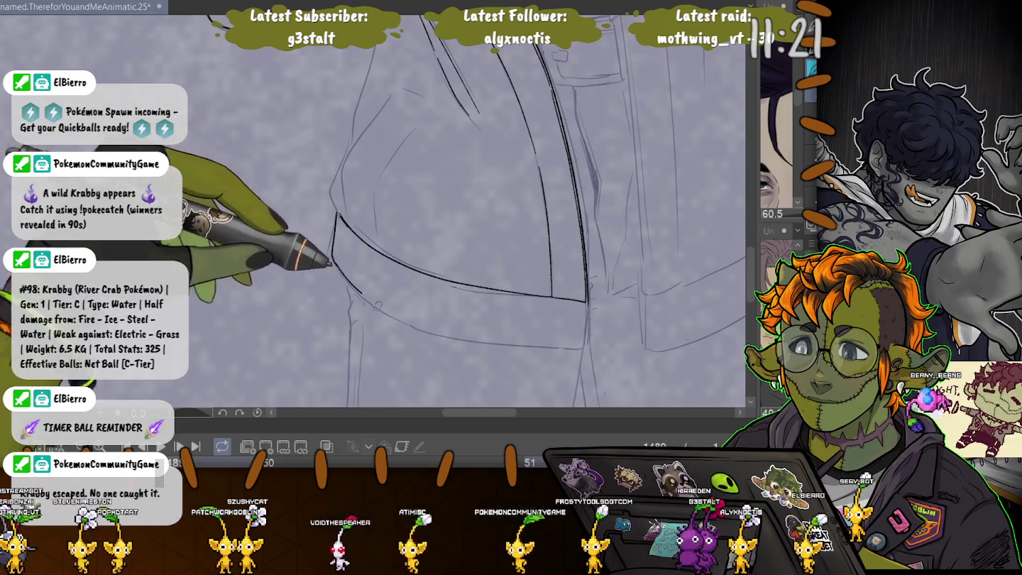
# Step: Ink a bold curve under the pocket, its right edge, the band's end and coat lines above
pyautogui.moveTo(352, 288); pyautogui.dragTo(579, 341)
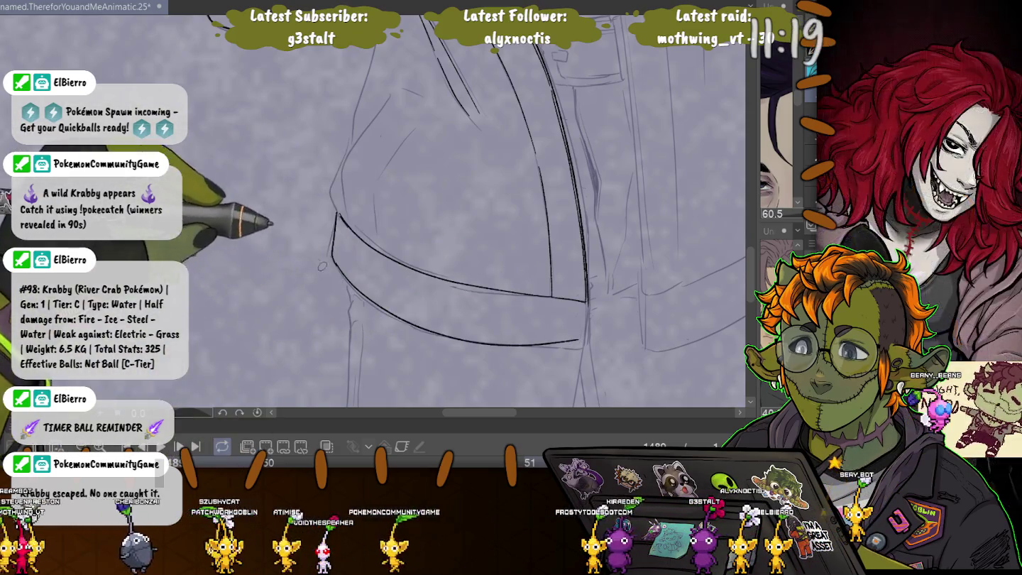
pyautogui.moveTo(369, 297); pyautogui.dragTo(582, 346)
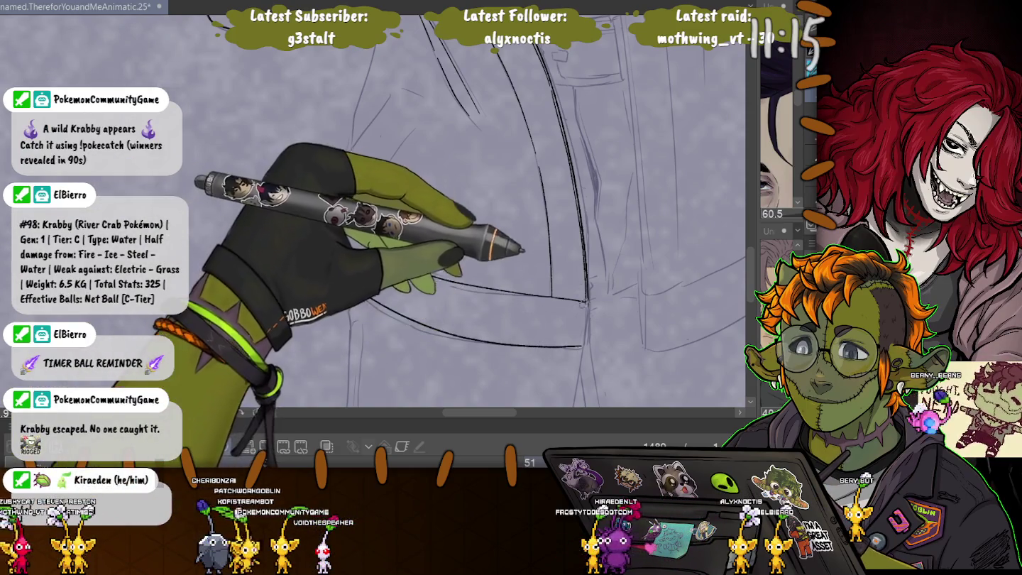
pyautogui.moveTo(587, 302); pyautogui.dragTo(586, 346)
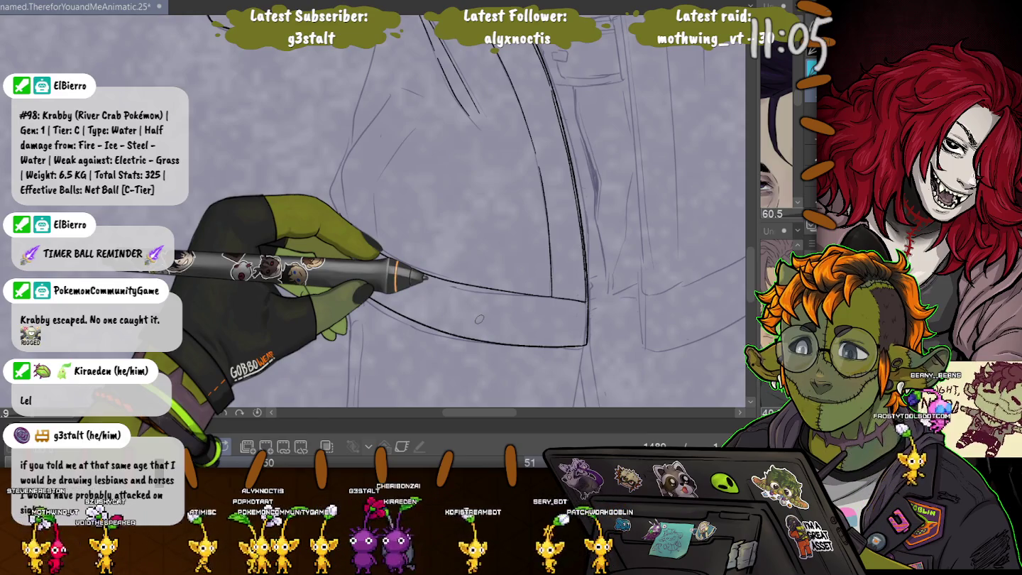
pyautogui.moveTo(338, 214)
pyautogui.mouseDown()
pyautogui.moveTo(373, 302)
pyautogui.moveTo(404, 277)
pyautogui.mouseUp()
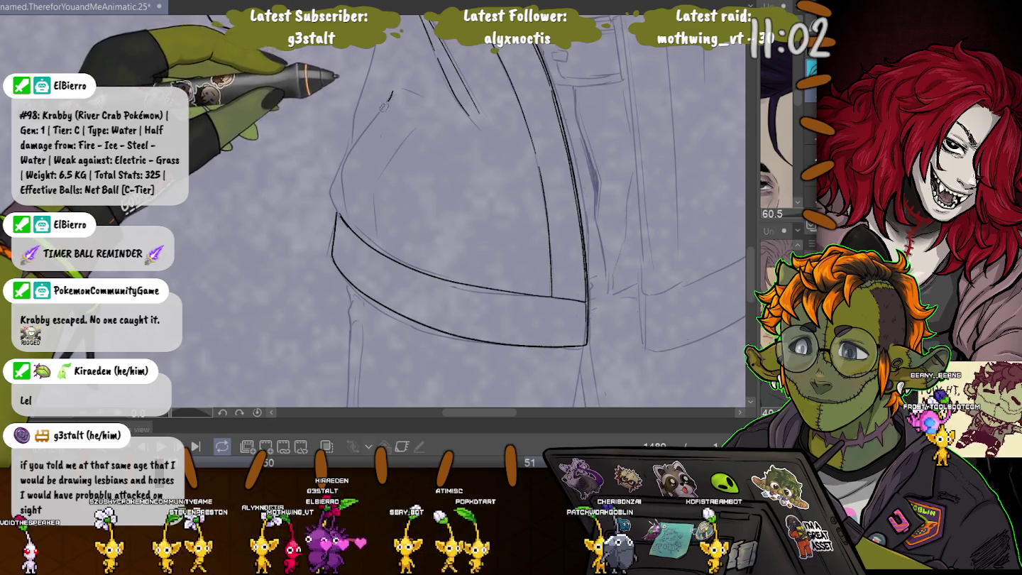
pyautogui.moveTo(391, 93); pyautogui.dragTo(345, 158)
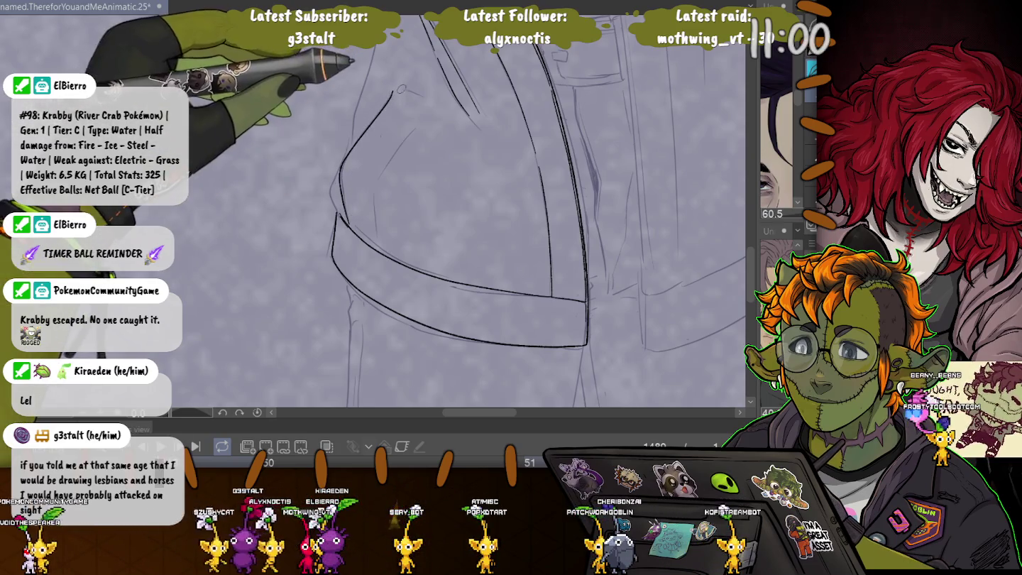
pyautogui.moveTo(395, 88); pyautogui.dragTo(418, 94)
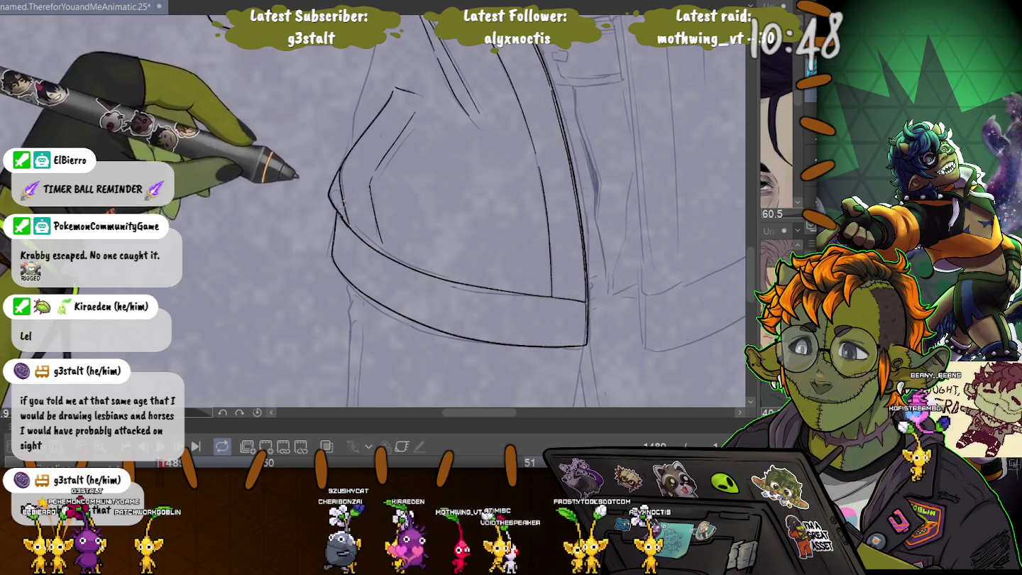
pyautogui.moveTo(182, 64); pyautogui.dragTo(319, 170)
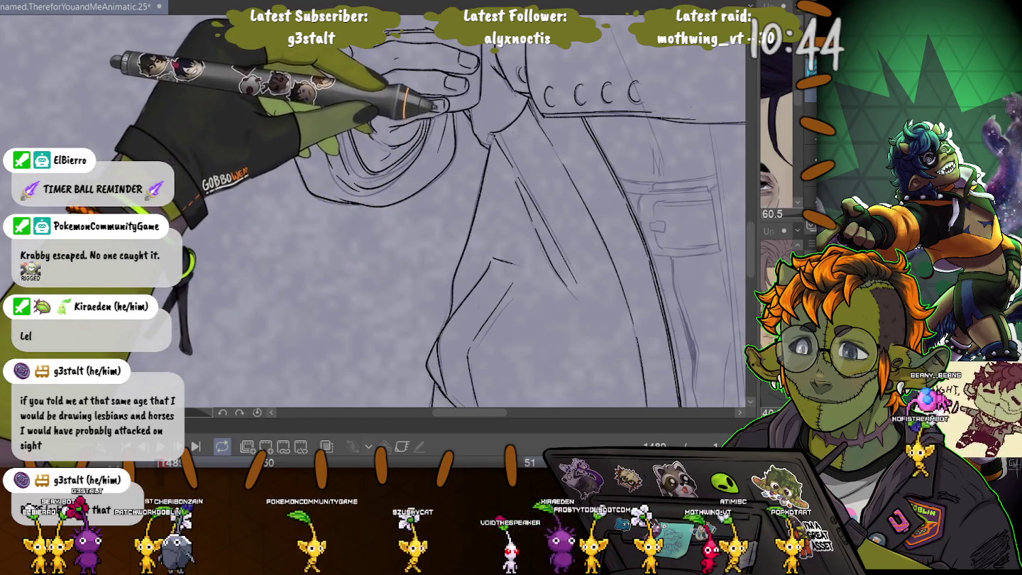
# Step: Ink a curved line rising from the pocket bottom and rotate the canvas to a comfortable angle
pyautogui.moveTo(434, 105); pyautogui.dragTo(241, 150)
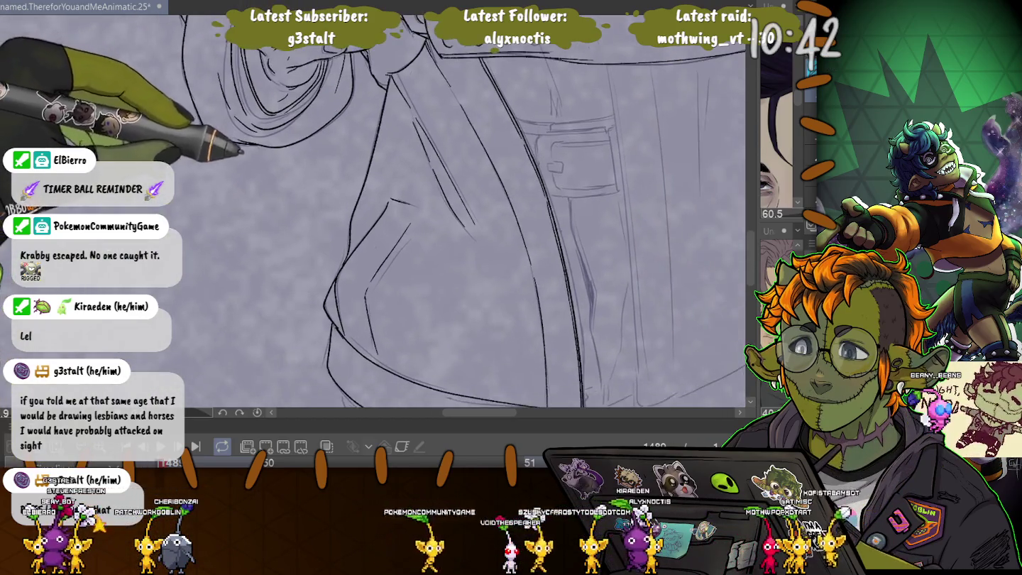
pyautogui.scroll(5, 373, 214)
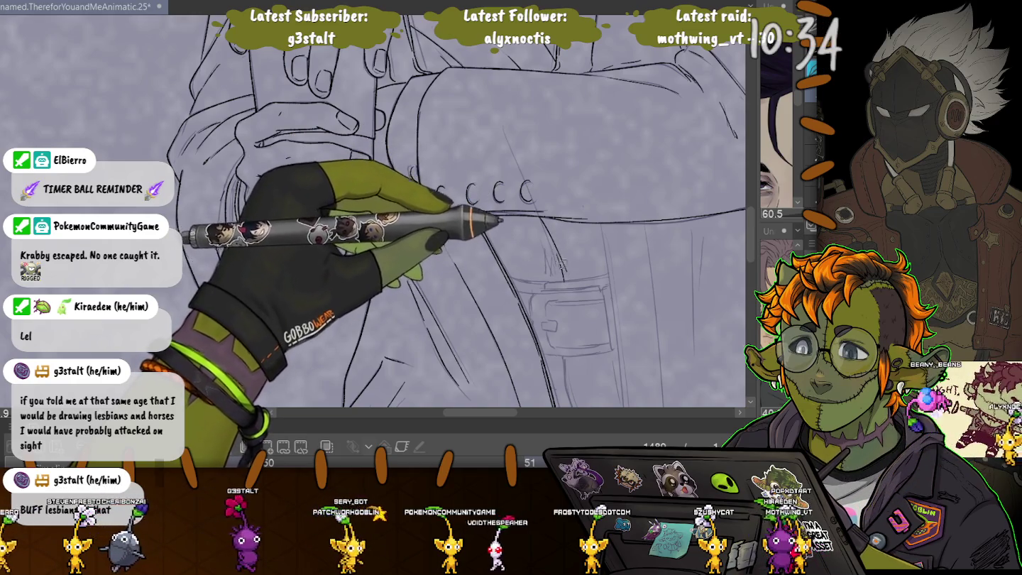
pyautogui.moveTo(497, 210); pyautogui.dragTo(470, 126)
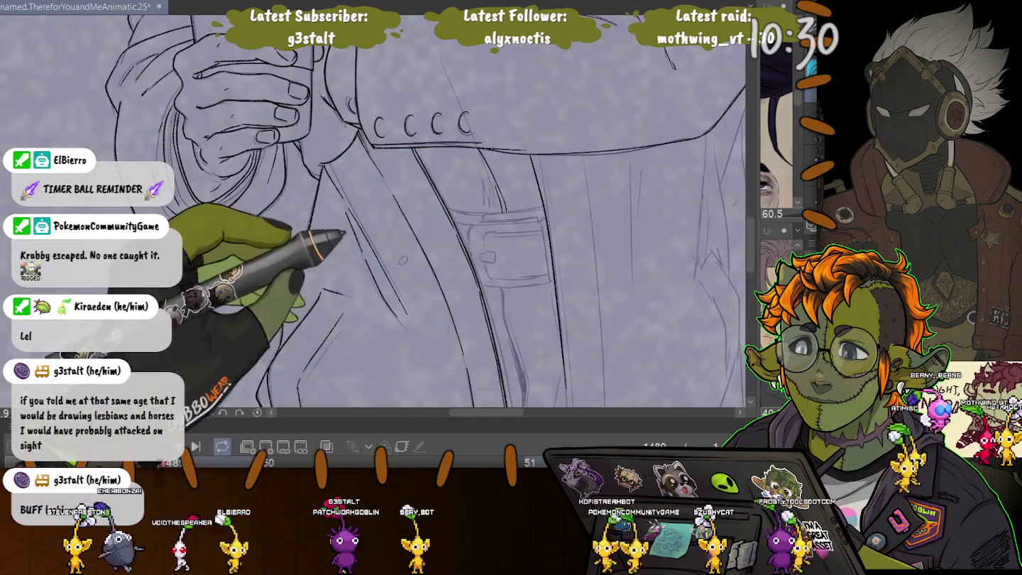
pyautogui.moveTo(319, 251); pyautogui.dragTo(258, 113)
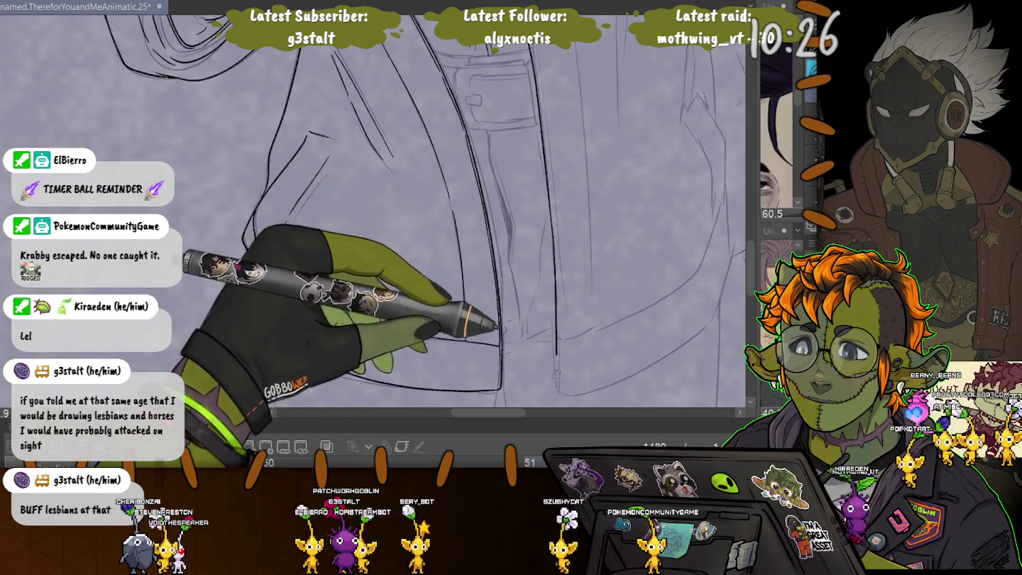
pyautogui.moveTo(490, 208); pyautogui.dragTo(532, 325)
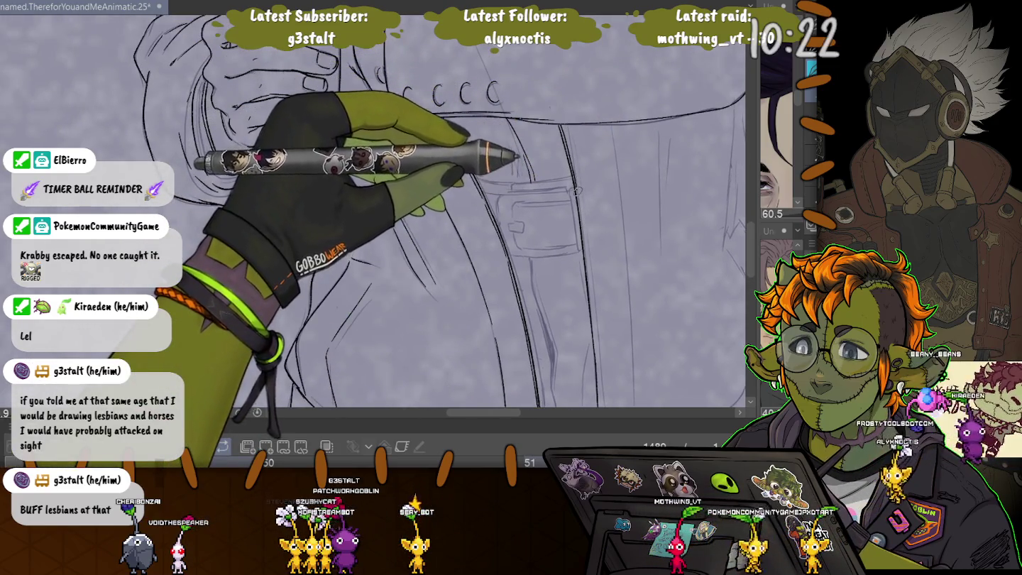
pyautogui.moveTo(532, 284); pyautogui.dragTo(521, 202)
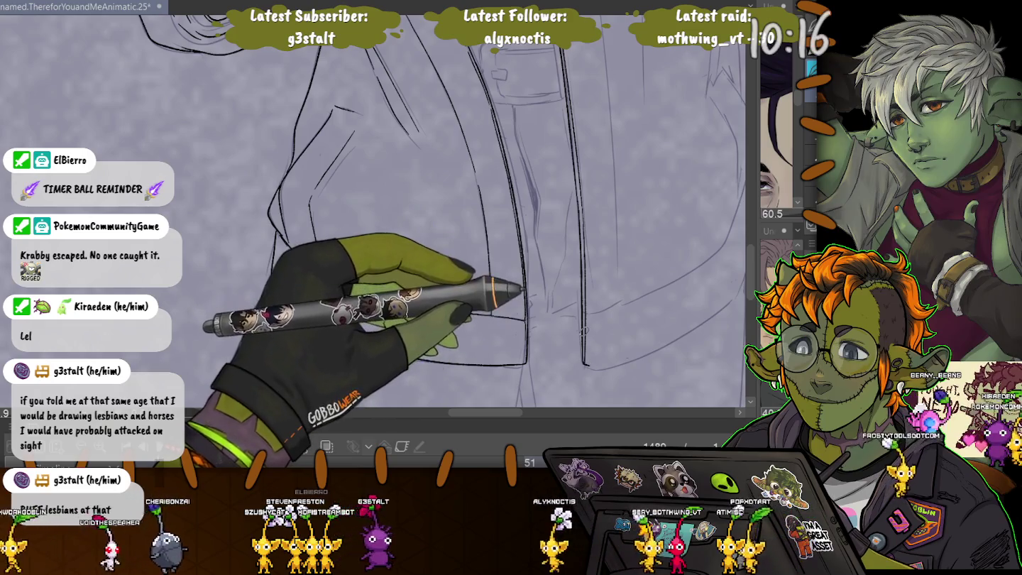
pyautogui.moveTo(525, 320); pyautogui.dragTo(461, 327)
pyautogui.moveTo(523, 368)
pyautogui.mouseDown()
pyautogui.moveTo(691, 227)
pyautogui.moveTo(677, 169)
pyautogui.mouseUp()
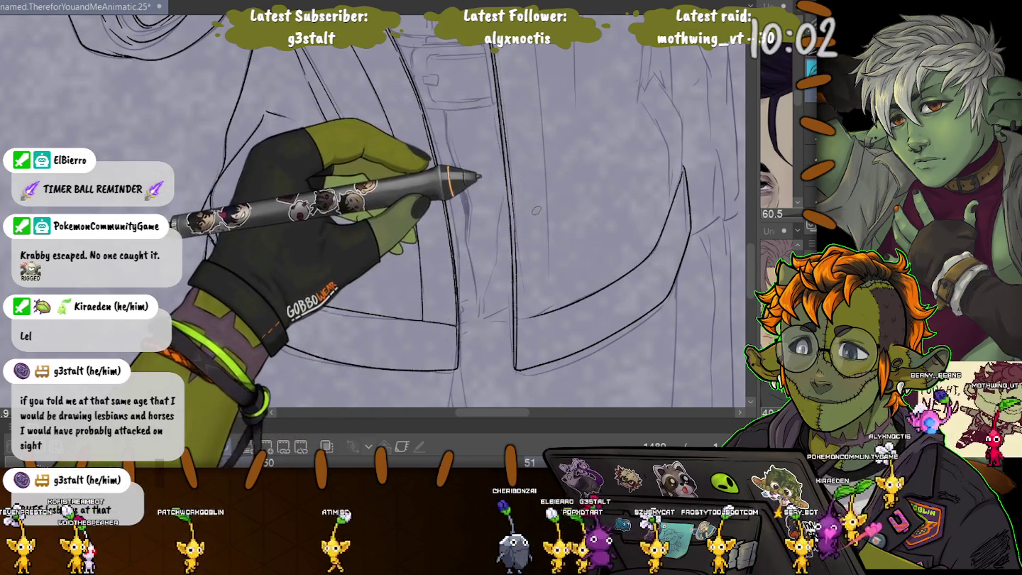
pyautogui.press('^')
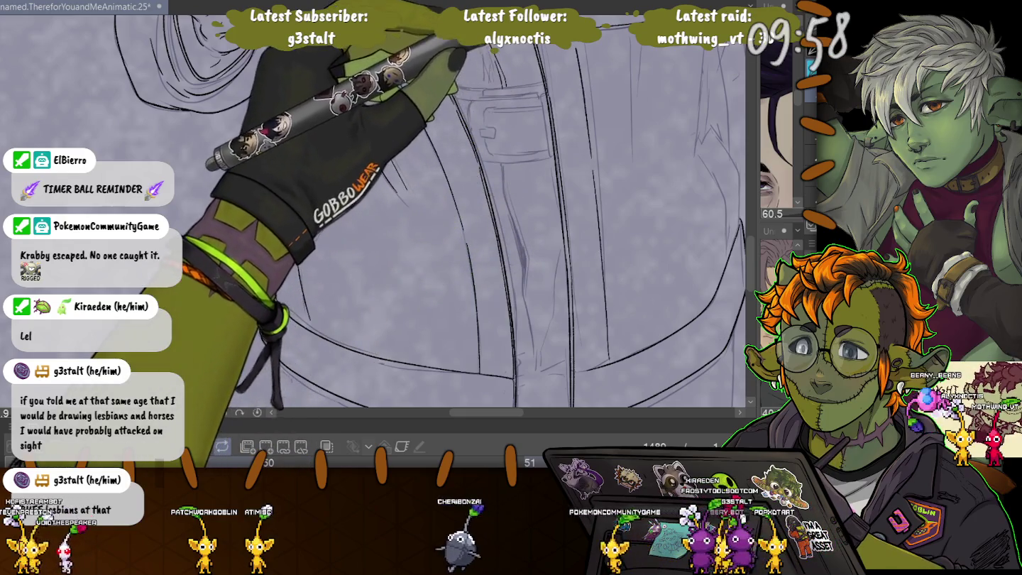
pyautogui.moveTo(455, 59); pyautogui.dragTo(540, 99)
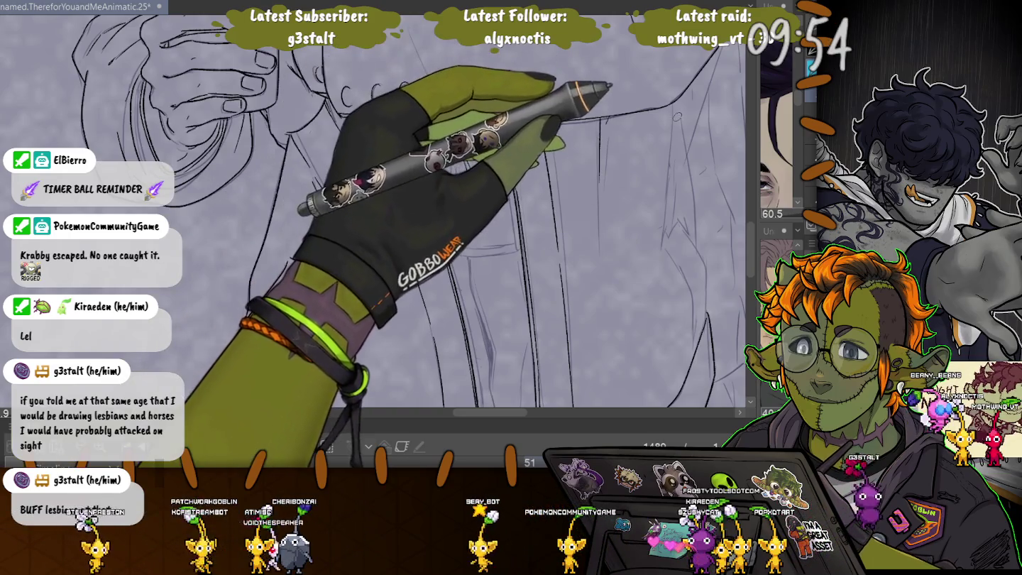
pyautogui.moveTo(456, 320); pyautogui.dragTo(307, 387)
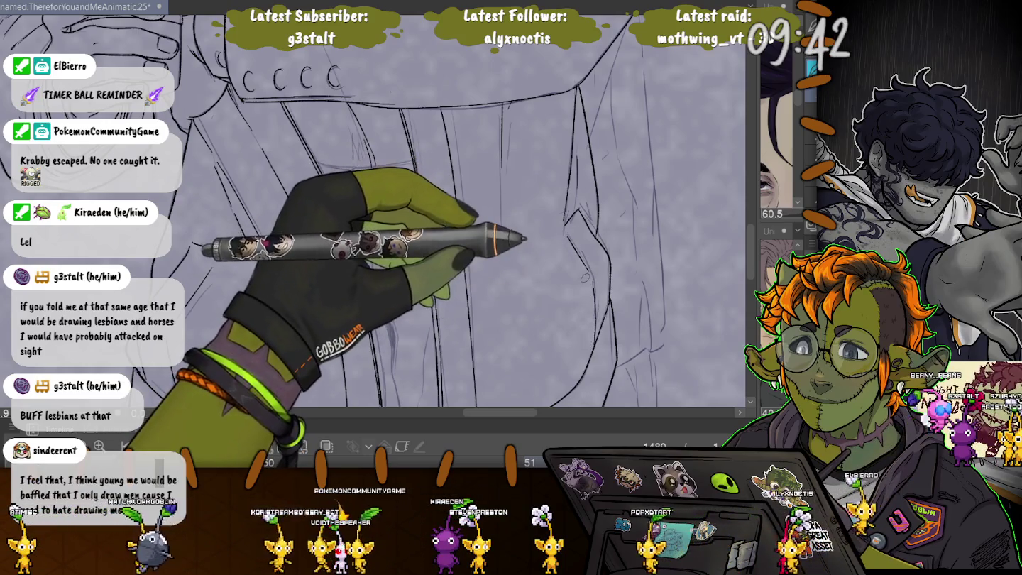
# Step: Pan and zoom out around the torso to frame the lower jacket area
pyautogui.scroll(5, 497, 240)
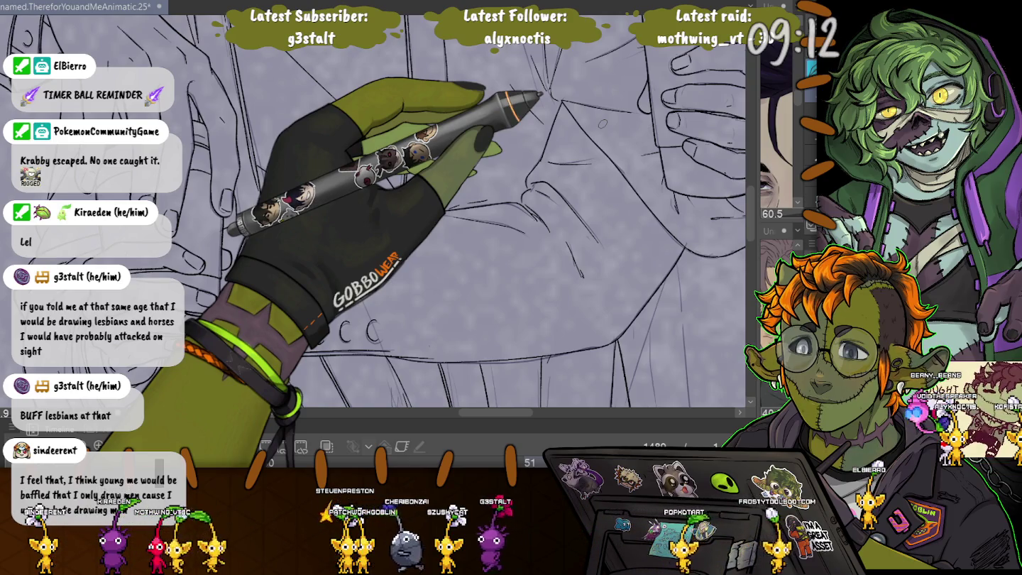
pyautogui.moveTo(425, 319); pyautogui.dragTo(344, 75)
pyautogui.moveTo(342, 160)
pyautogui.mouseDown()
pyautogui.moveTo(410, 328)
pyautogui.moveTo(320, 114)
pyautogui.mouseUp()
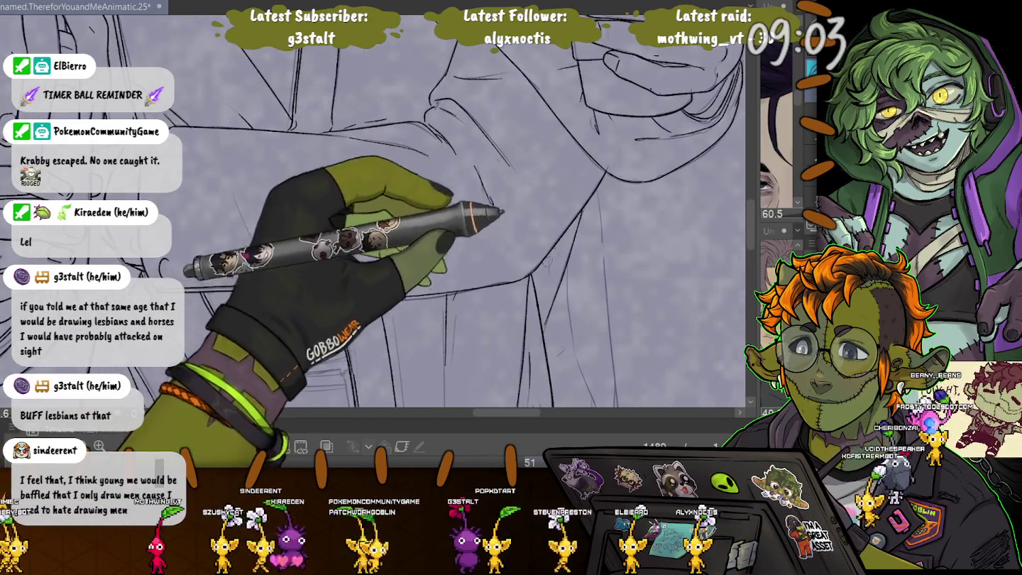
pyautogui.moveTo(511, 202); pyautogui.dragTo(513, 126)
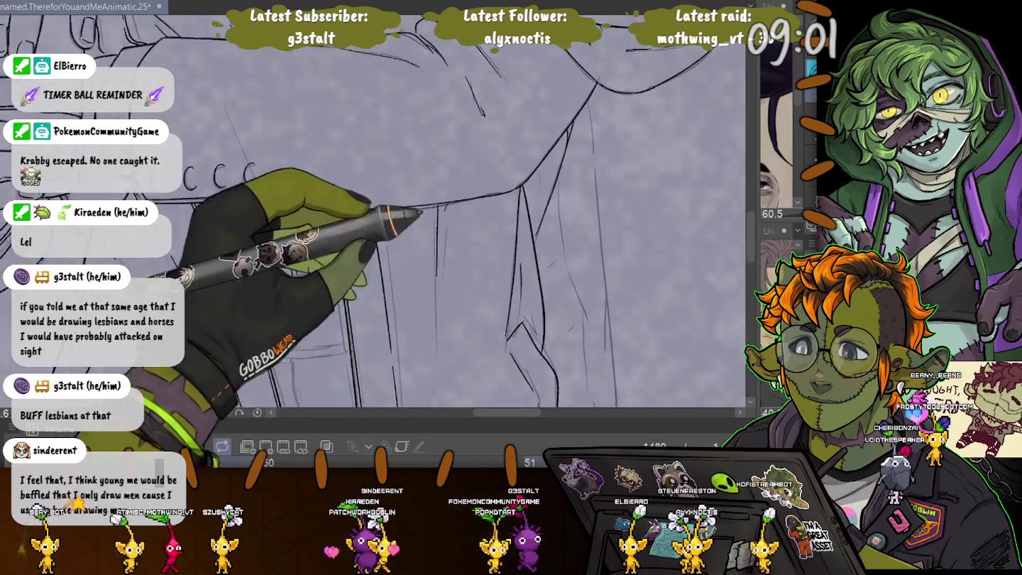
pyautogui.moveTo(445, 205); pyautogui.dragTo(501, 90)
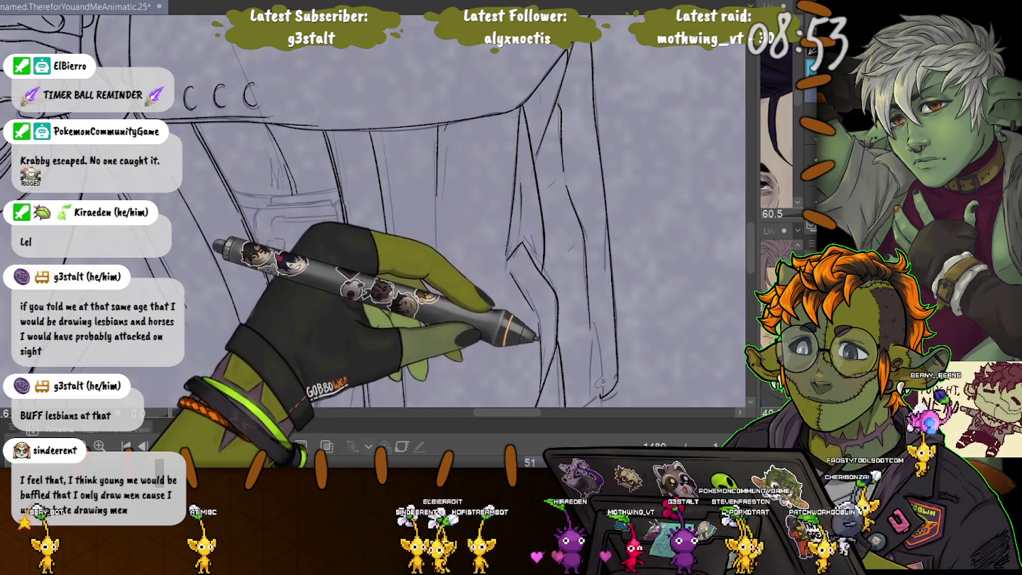
# Step: Pan across the jacket edges and legs, then zoom out to review the whole figure
pyautogui.scroll(-3, 376, 213)
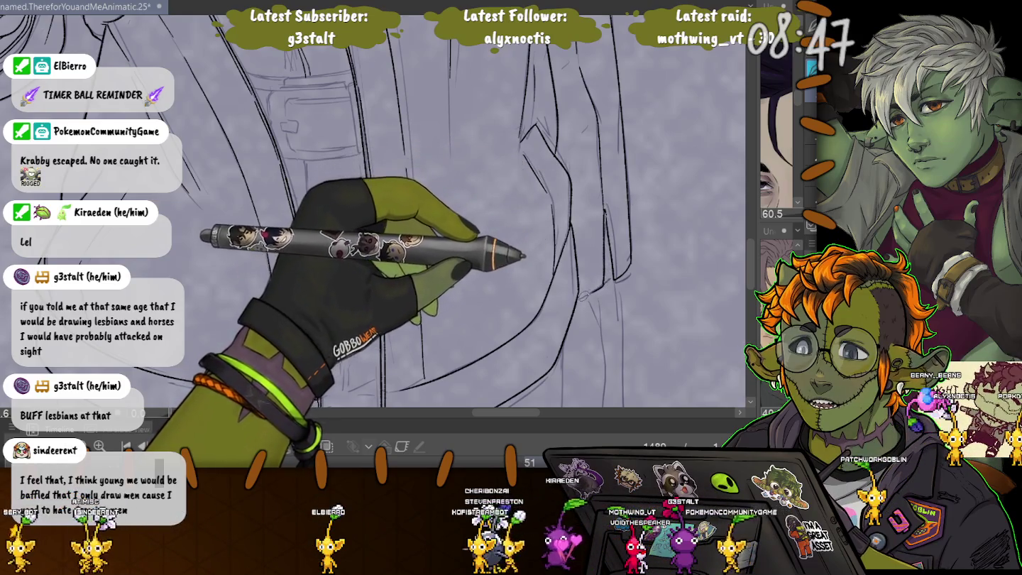
pyautogui.scroll(-3, 376, 214)
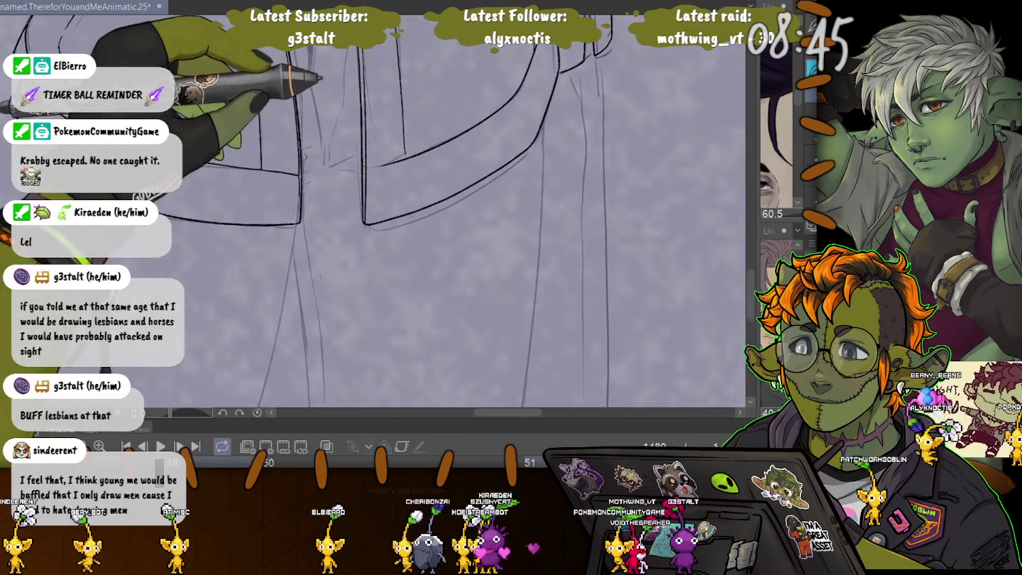
pyautogui.scroll(1, 322, 79)
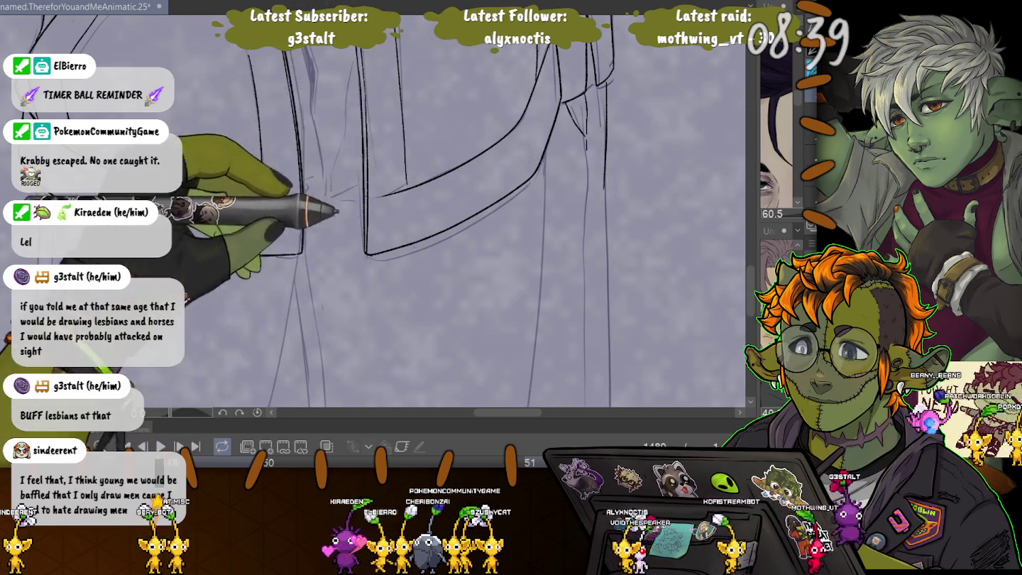
pyautogui.moveTo(337, 211); pyautogui.dragTo(330, 330)
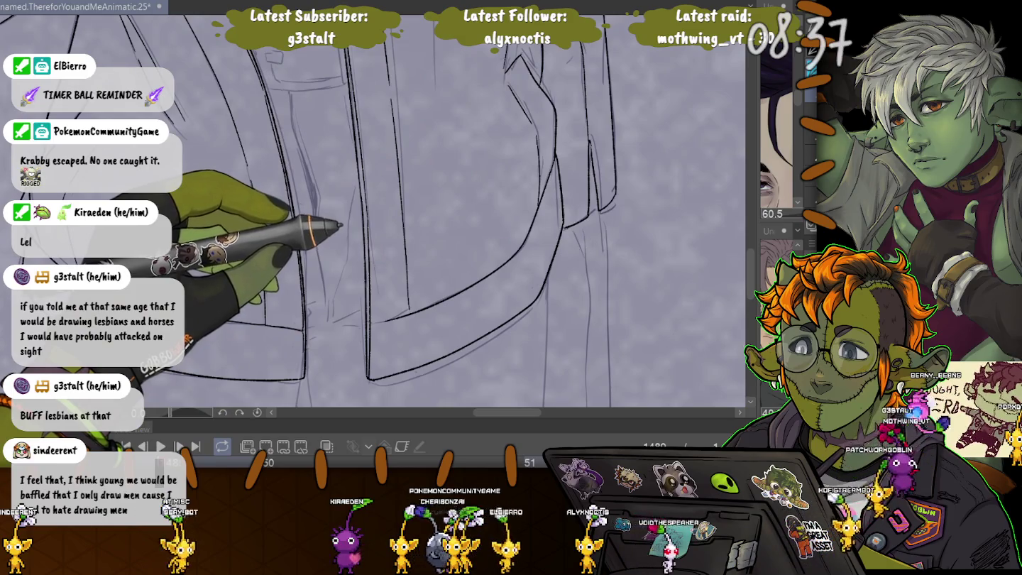
pyautogui.moveTo(417, 244); pyautogui.dragTo(381, 32)
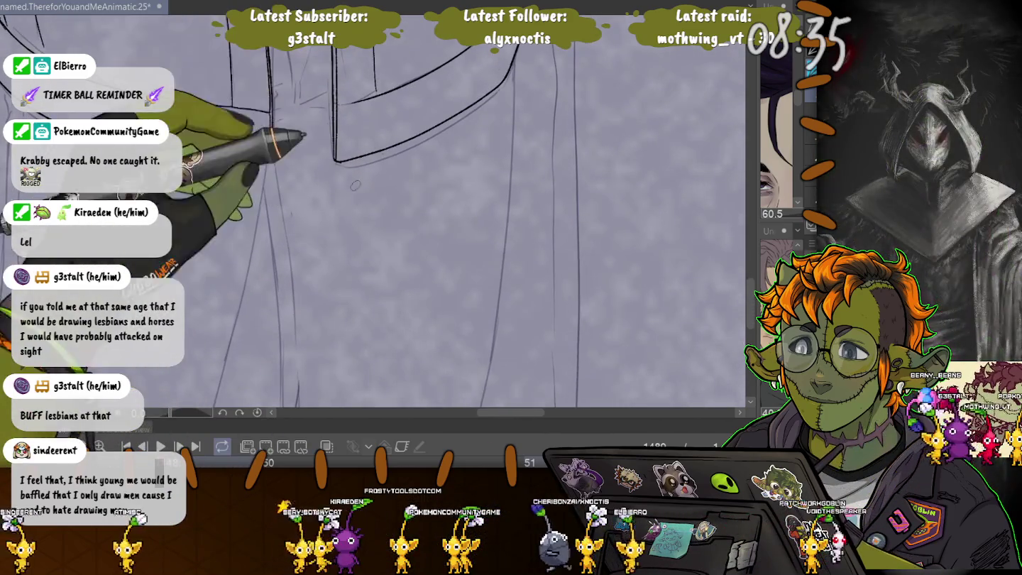
pyautogui.moveTo(355, 184); pyautogui.dragTo(298, 295)
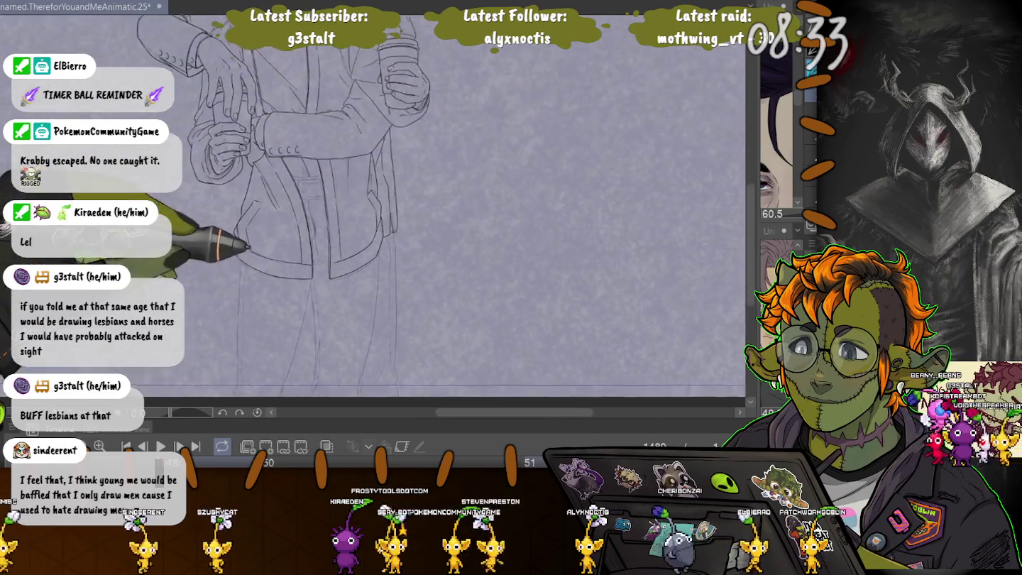
pyautogui.moveTo(249, 247); pyautogui.dragTo(369, 113)
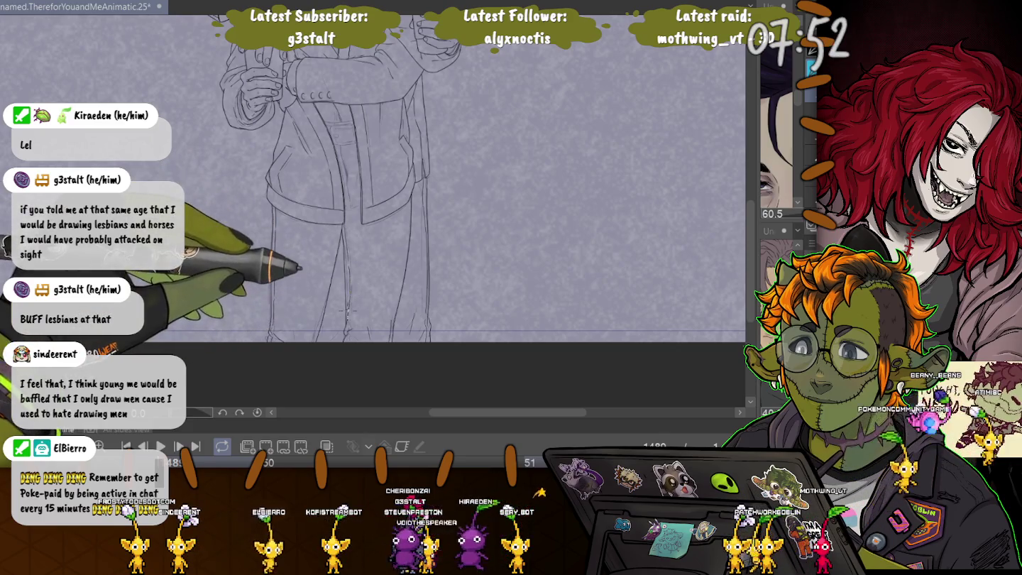
pyautogui.scroll(3, 339, 217)
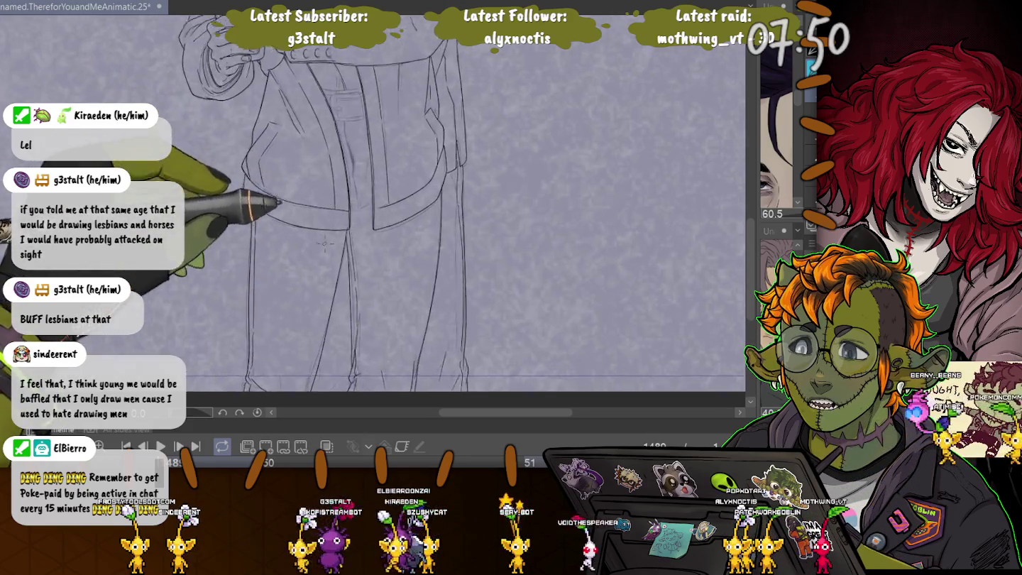
# Step: Zoom in and out around the cuff and its row of buttons to check the inked edge
pyautogui.scroll(2, 338, 218)
pyautogui.scroll(1, 348, 215)
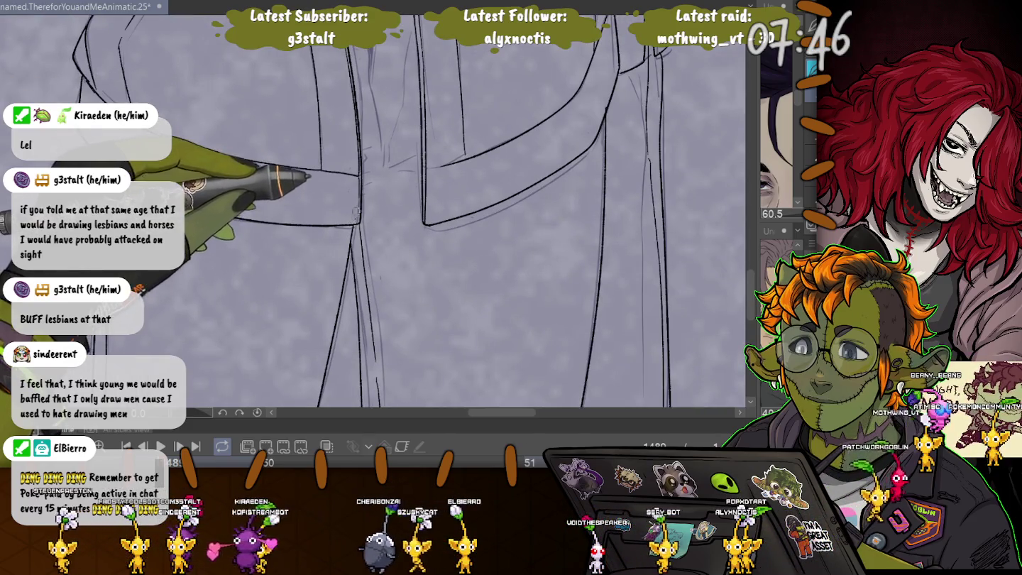
pyautogui.scroll(-2, 352, 220)
pyautogui.scroll(-2, 352, 220)
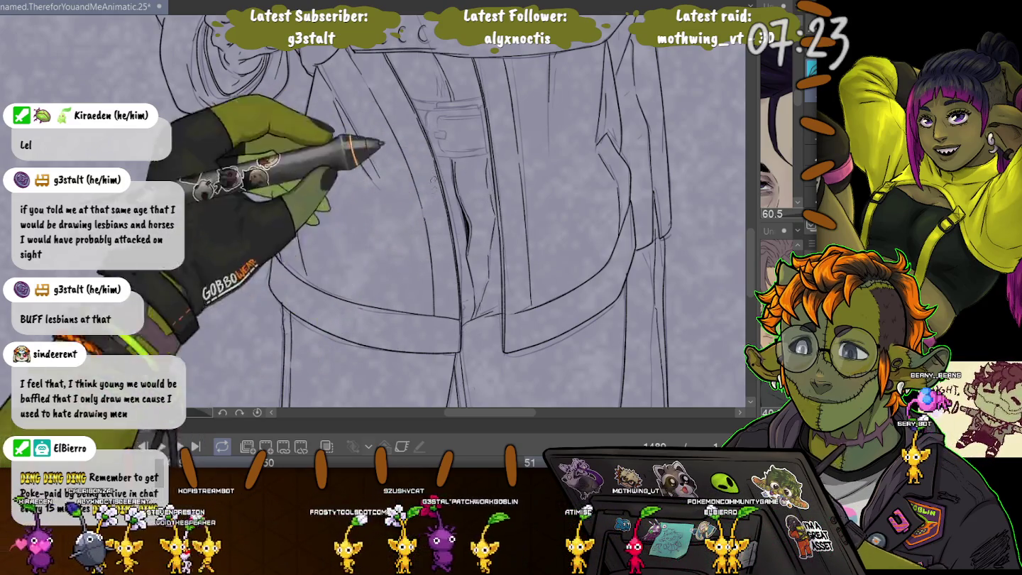
pyautogui.scroll(3, 372, 210)
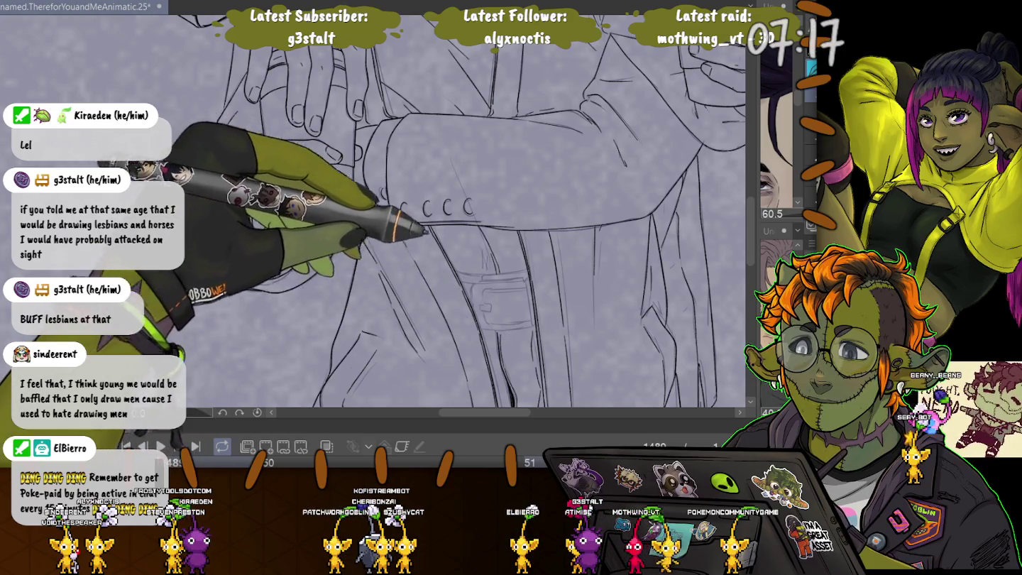
pyautogui.scroll(3, 522, 256)
pyautogui.scroll(2, 522, 256)
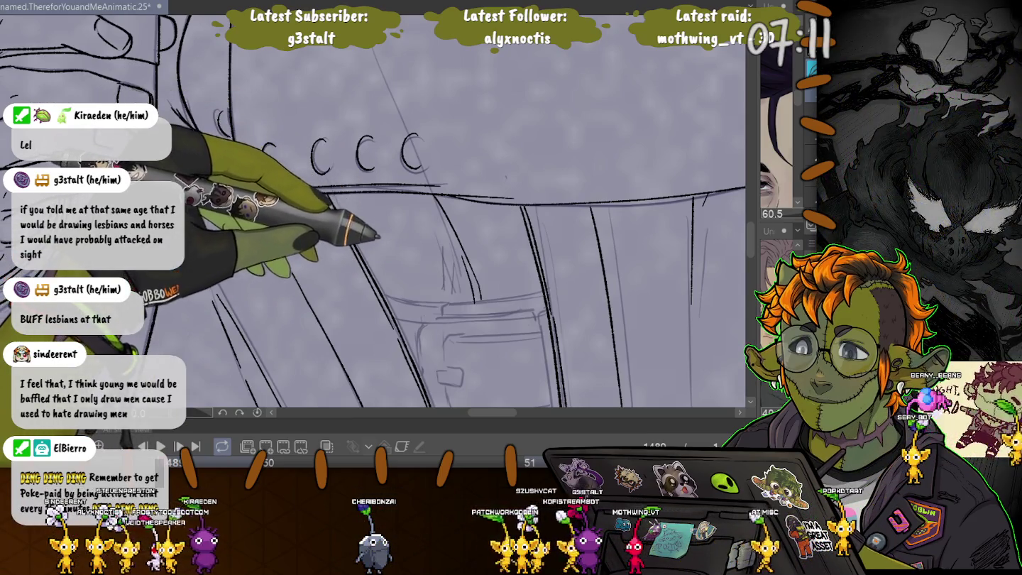
pyautogui.scroll(-2, 341, 238)
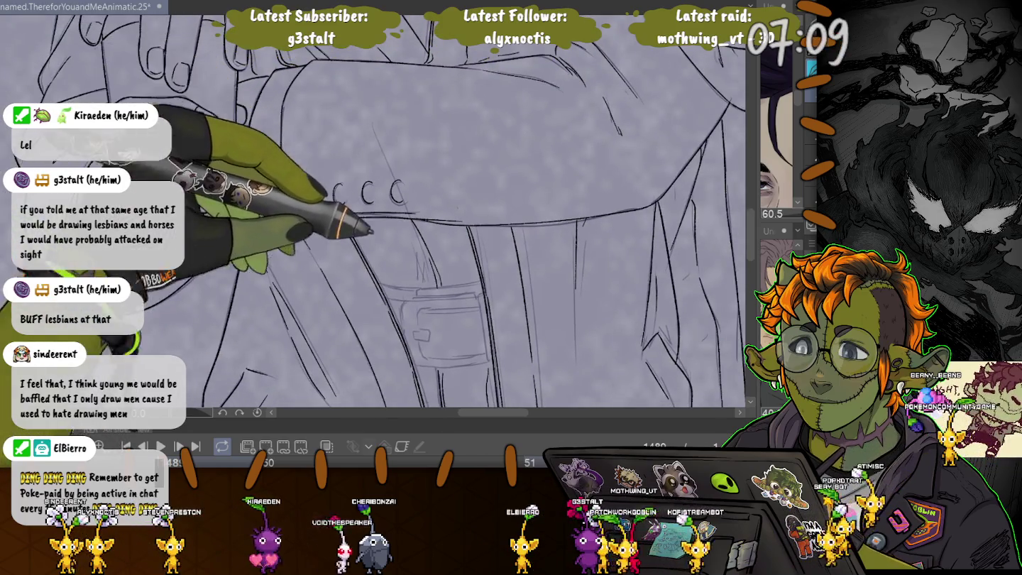
pyautogui.moveTo(362, 255); pyautogui.dragTo(376, 160)
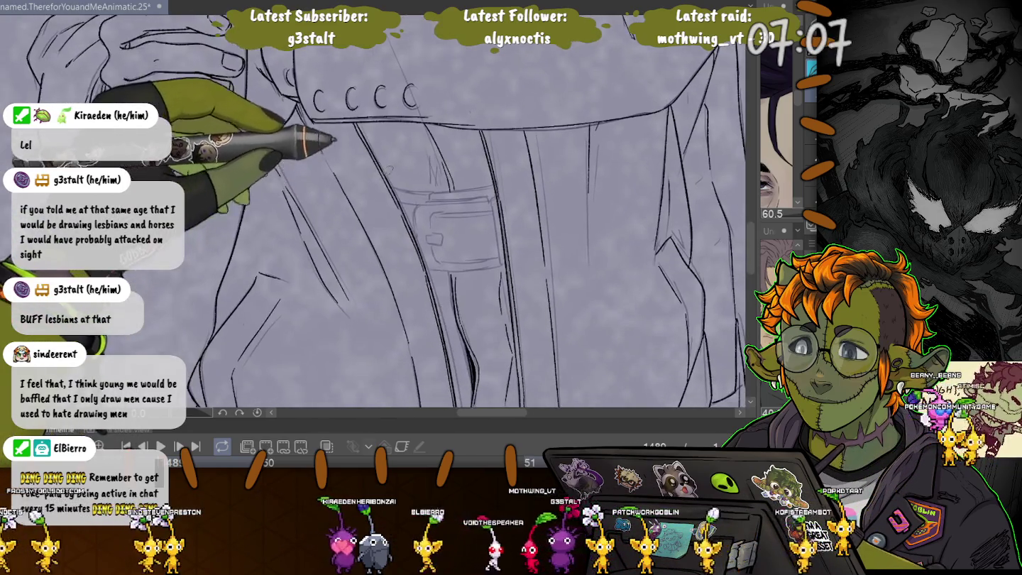
# Step: Ink a short line across the belt loop, then look over the cuff and resting hand
pyautogui.moveTo(429, 194)
pyautogui.mouseDown()
pyautogui.moveTo(461, 190)
pyautogui.moveTo(415, 191)
pyautogui.mouseUp()
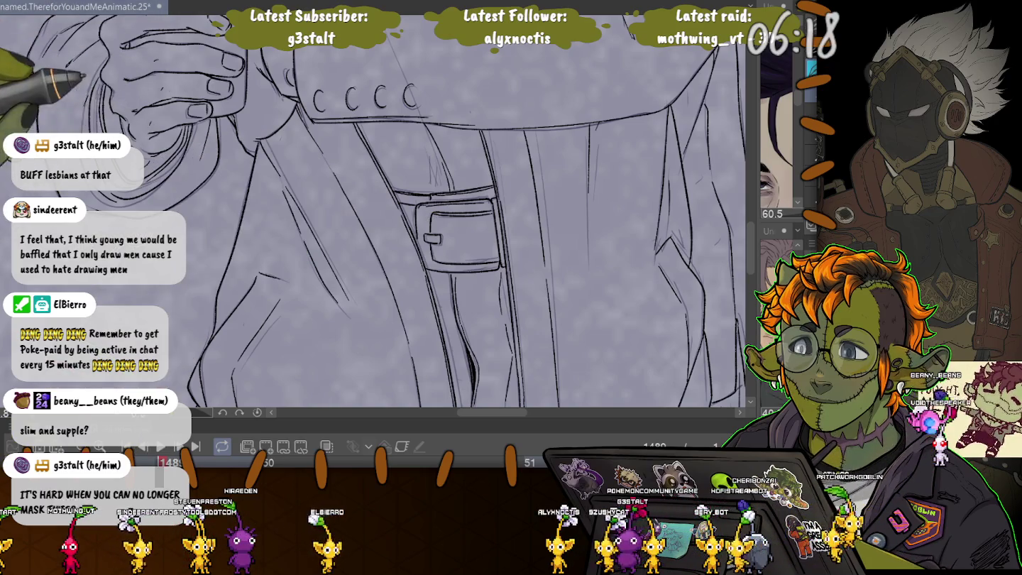
pyautogui.moveTo(383, 143); pyautogui.dragTo(511, 383)
pyautogui.moveTo(497, 284); pyautogui.dragTo(221, 128)
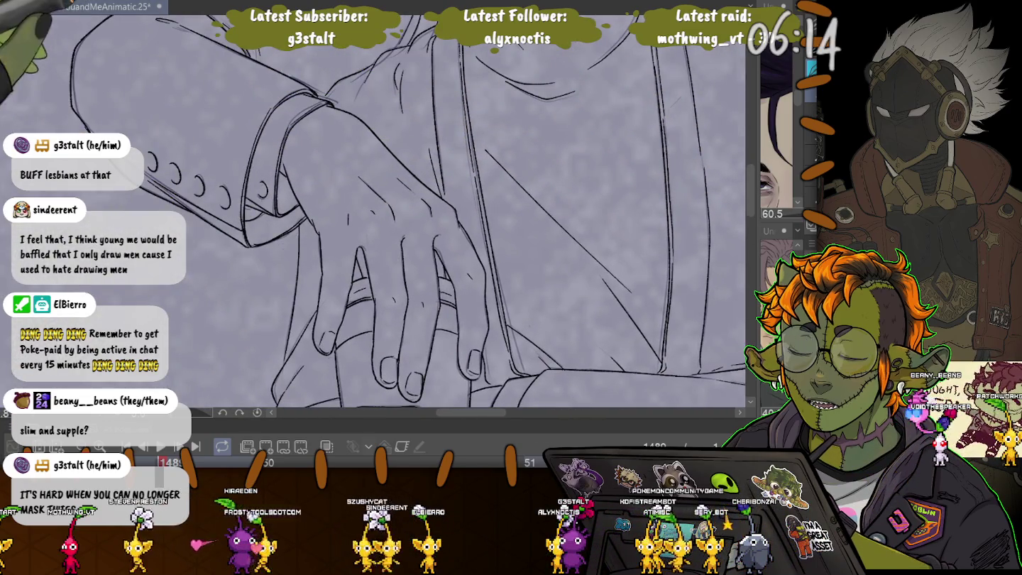
pyautogui.scroll(-2, 398, 278)
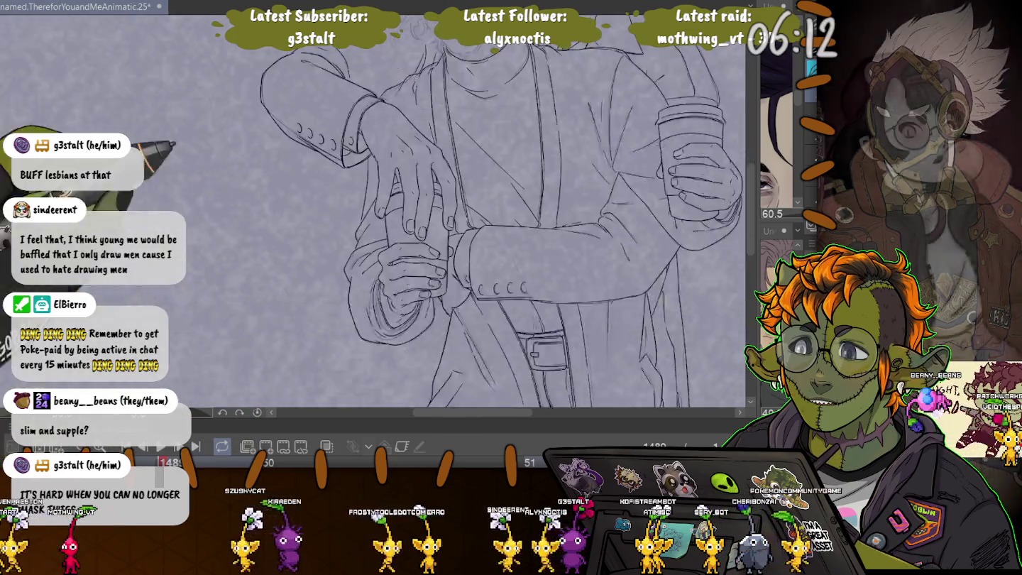
# Step: Check the trousers and save the animatic with Ctrl+S
pyautogui.scroll(-5, 497, 213)
pyautogui.scroll(-2, 397, 310)
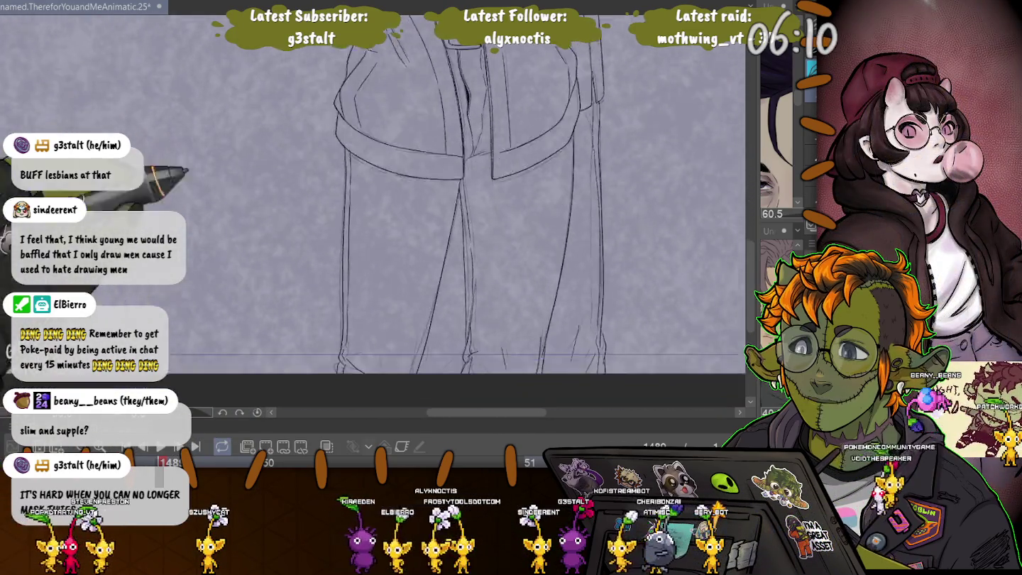
pyautogui.scroll(-2, 399, 310)
pyautogui.scroll(-2, 397, 310)
pyautogui.scroll(2, 398, 310)
pyautogui.scroll(2, 412, 284)
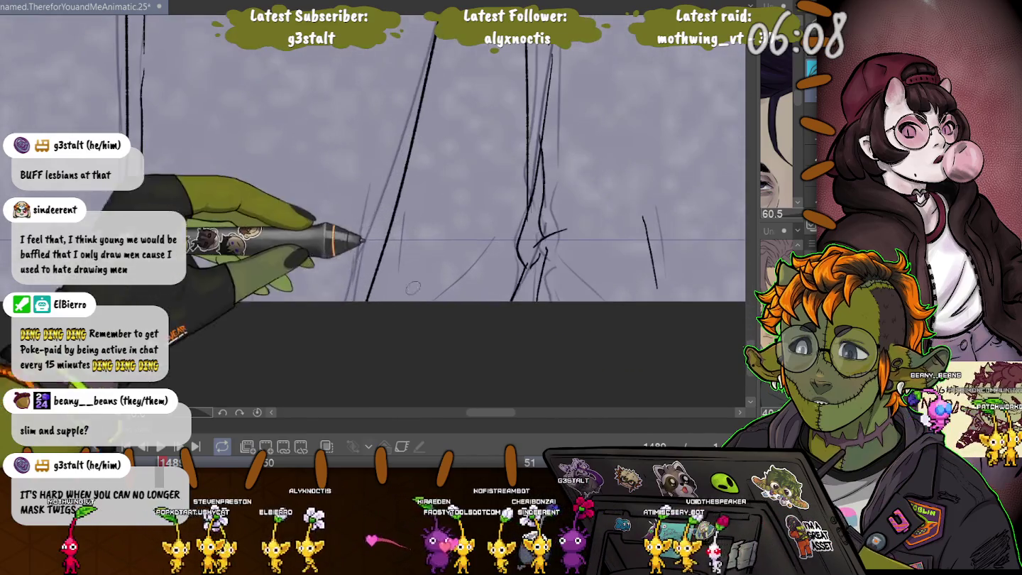
pyautogui.hotkey('ctrl', 's')
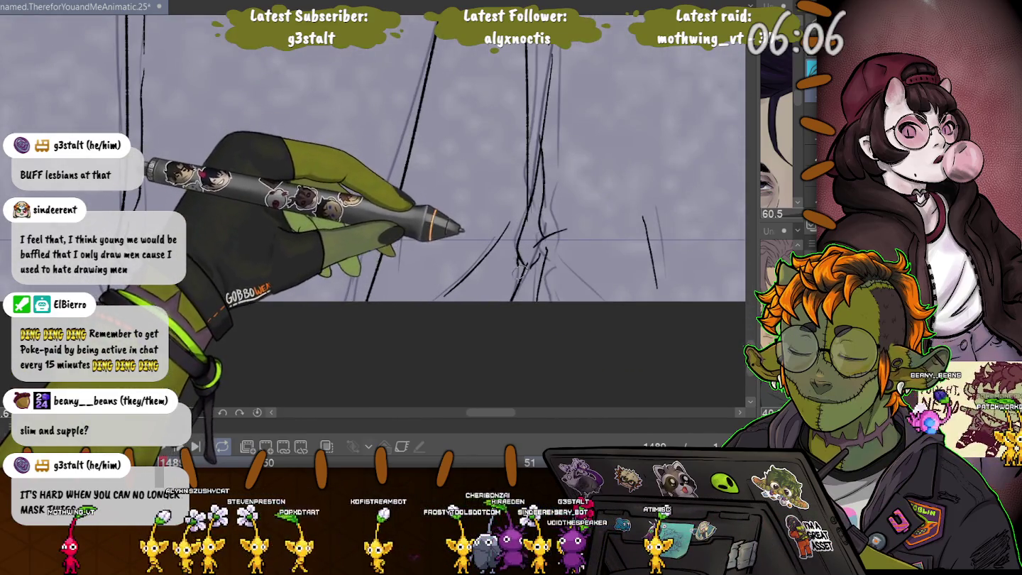
# Step: Zoom in and out to review the inked figures over the grey sketch
pyautogui.scroll(-1, 395, 271)
pyautogui.scroll(-1, 404, 259)
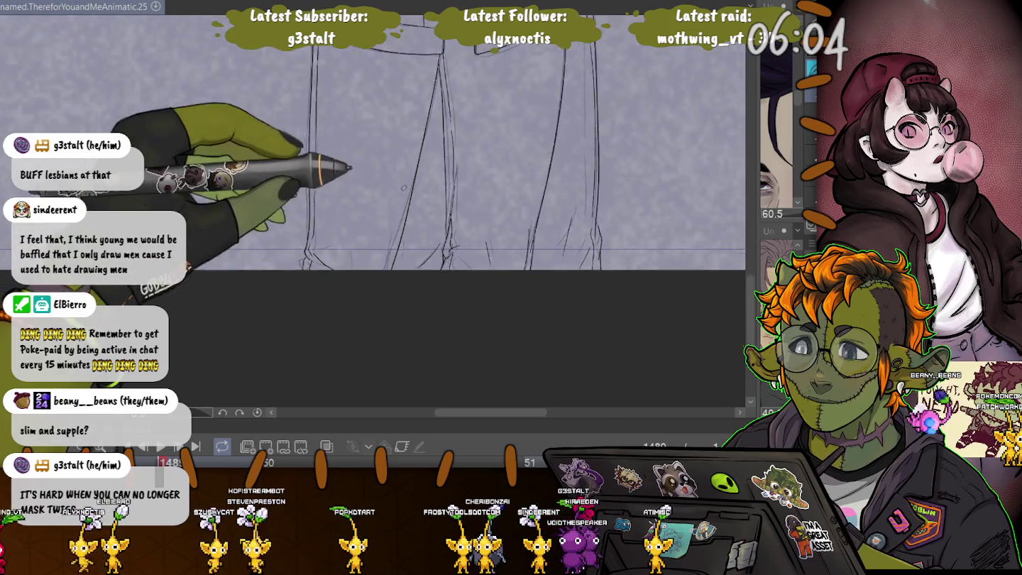
pyautogui.scroll(-1, 415, 248)
pyautogui.scroll(-1, 425, 238)
pyautogui.scroll(1, 431, 213)
pyautogui.scroll(1, 440, 175)
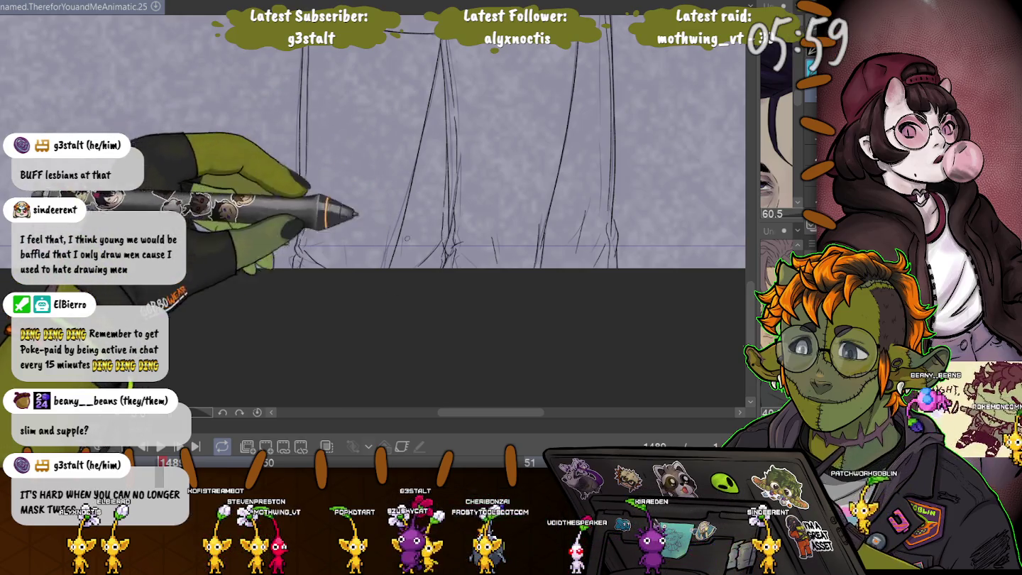
pyautogui.scroll(-1, 407, 240)
pyautogui.scroll(-1, 406, 238)
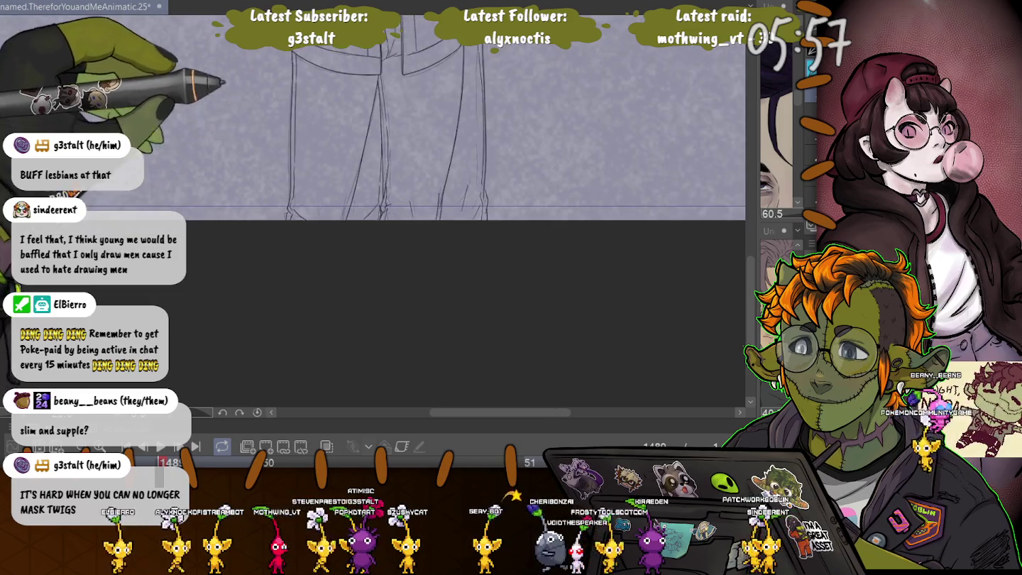
pyautogui.scroll(5, 376, 213)
pyautogui.scroll(1, 440, 78)
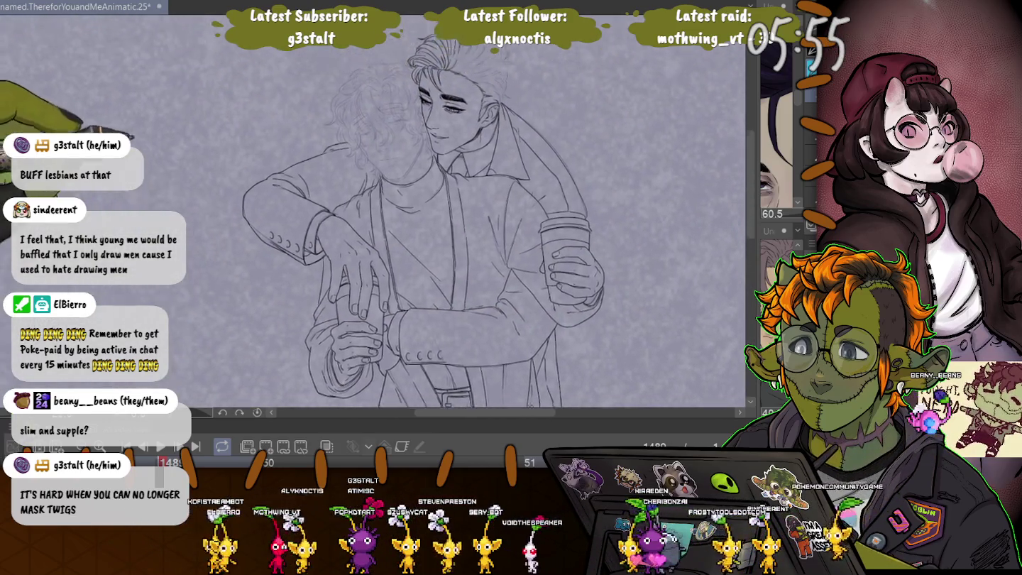
# Step: Zoom in and ink the man's swept-back hair strands with flowing black pen strokes
pyautogui.scroll(1, 440, 78)
pyautogui.scroll(1, 440, 78)
pyautogui.scroll(1, 440, 79)
pyautogui.scroll(2, 423, 181)
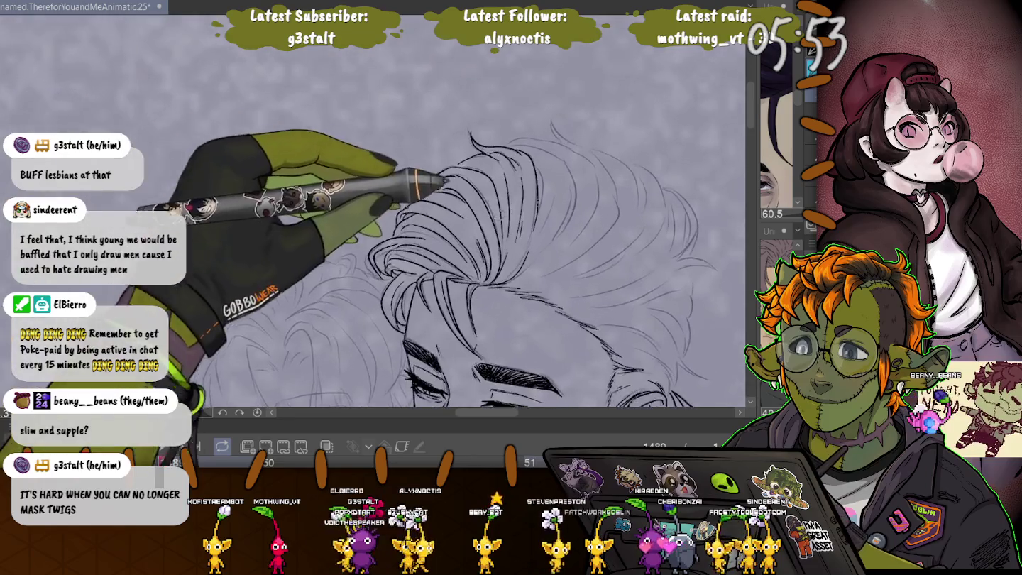
pyautogui.scroll(2, 423, 171)
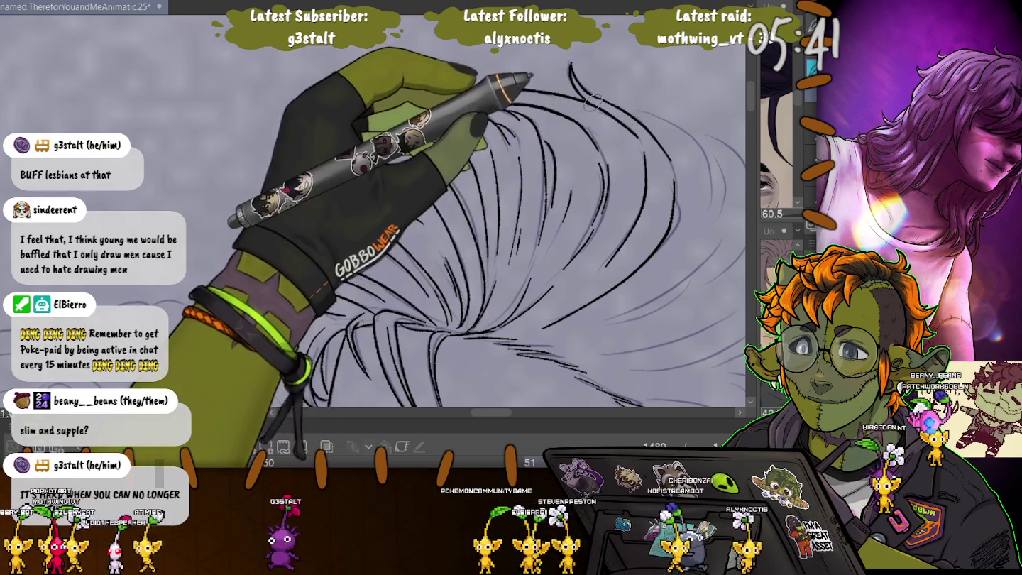
pyautogui.press('Right')
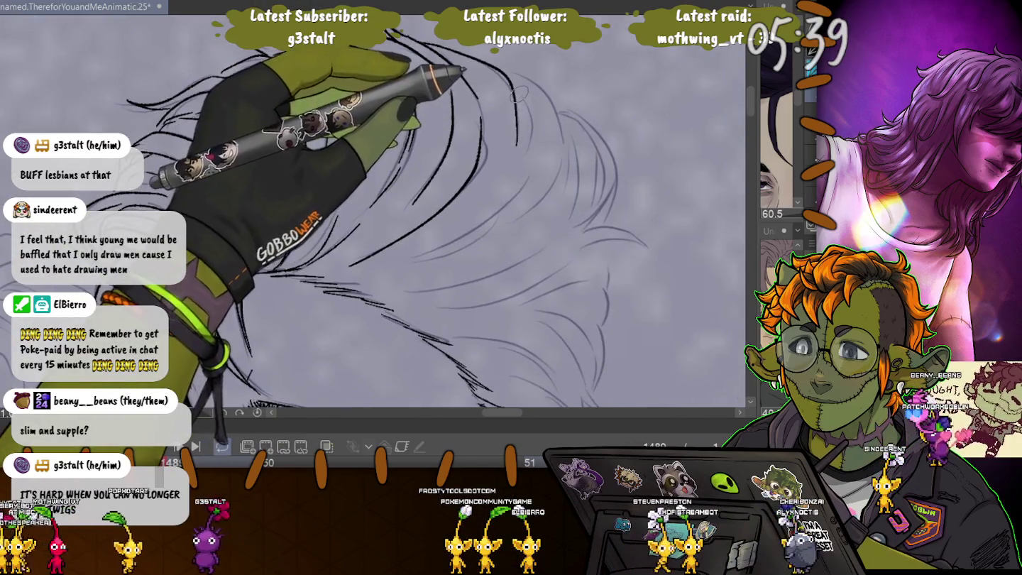
pyautogui.moveTo(520, 94)
pyautogui.mouseDown()
pyautogui.moveTo(527, 182)
pyautogui.moveTo(402, 260)
pyautogui.mouseUp()
pyautogui.moveTo(557, 237); pyautogui.dragTo(413, 256)
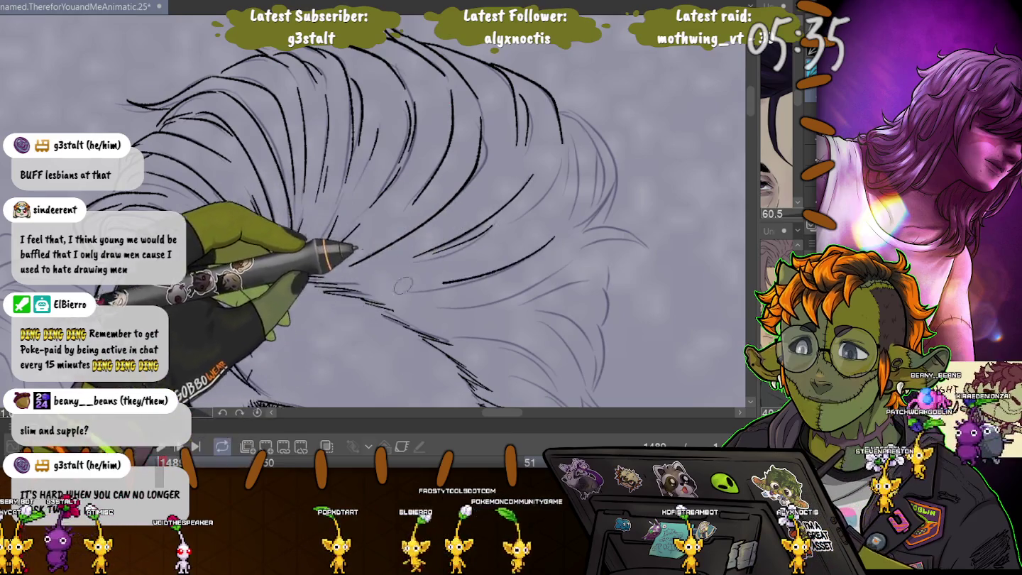
pyautogui.moveTo(573, 257); pyautogui.dragTo(387, 285)
pyautogui.moveTo(560, 282)
pyautogui.mouseDown()
pyautogui.moveTo(494, 298)
pyautogui.moveTo(507, 314)
pyautogui.mouseUp()
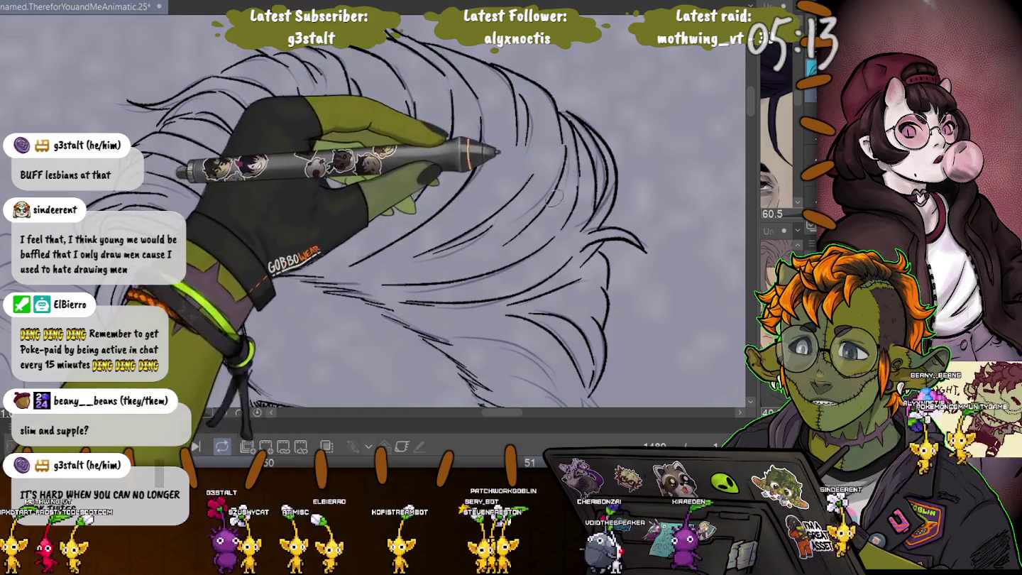
# Step: Pan and zoom out to show both figures' faces and torsos
pyautogui.scroll(-2, 563, 147)
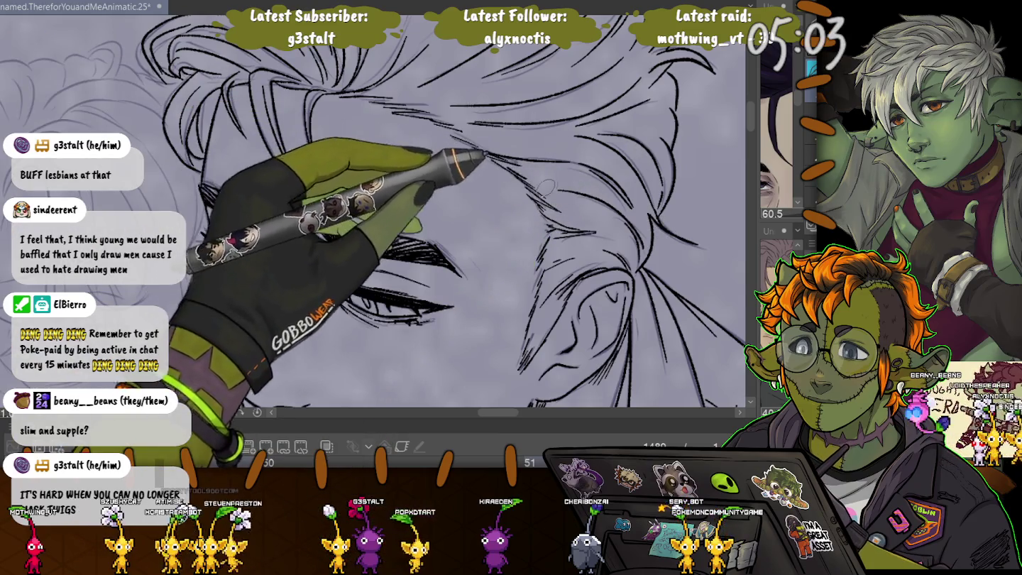
pyautogui.moveTo(354, 214); pyautogui.dragTo(553, 266)
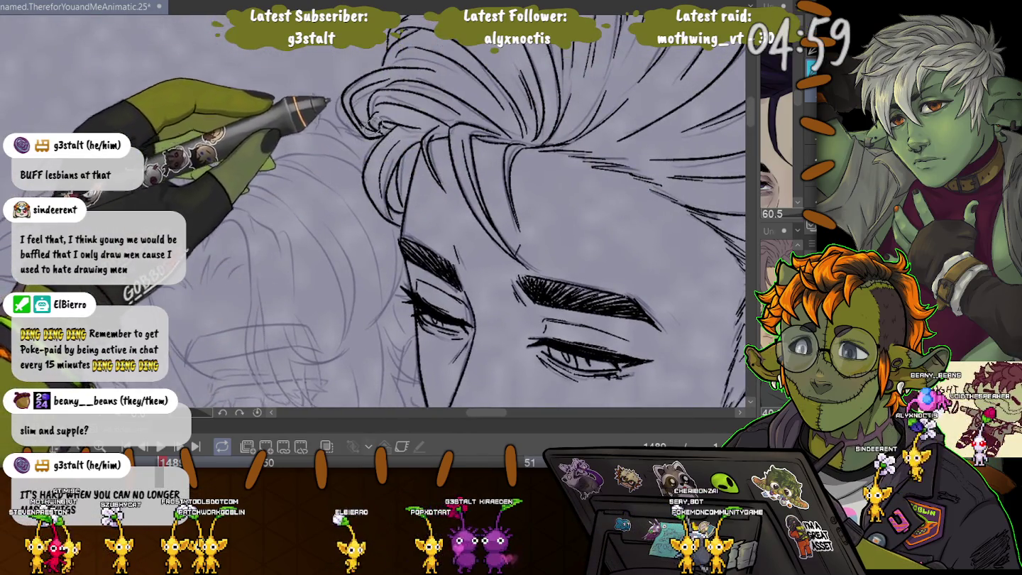
pyautogui.scroll(-3, 373, 213)
pyautogui.scroll(-2, 373, 212)
pyautogui.moveTo(373, 213); pyautogui.dragTo(444, 114)
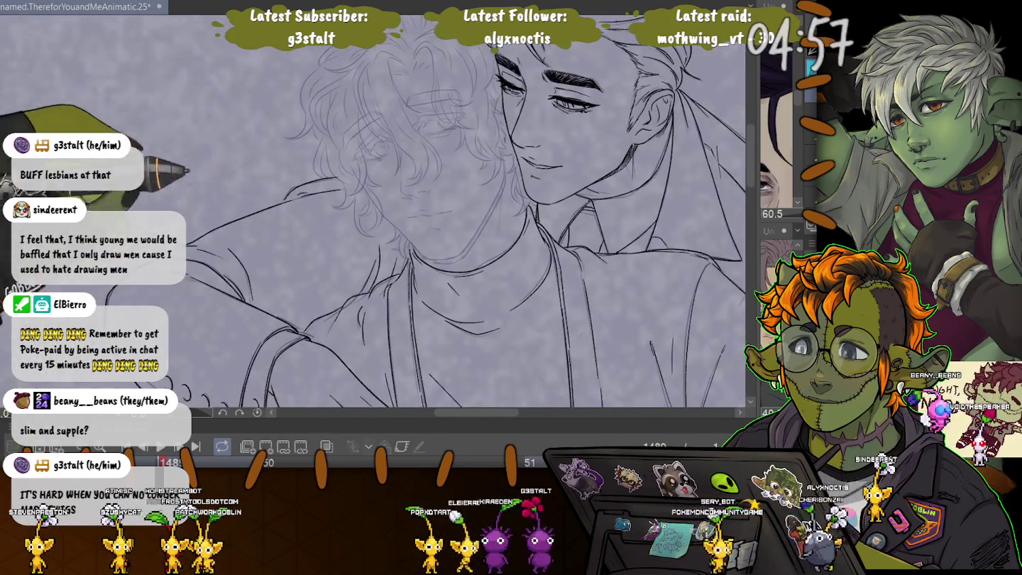
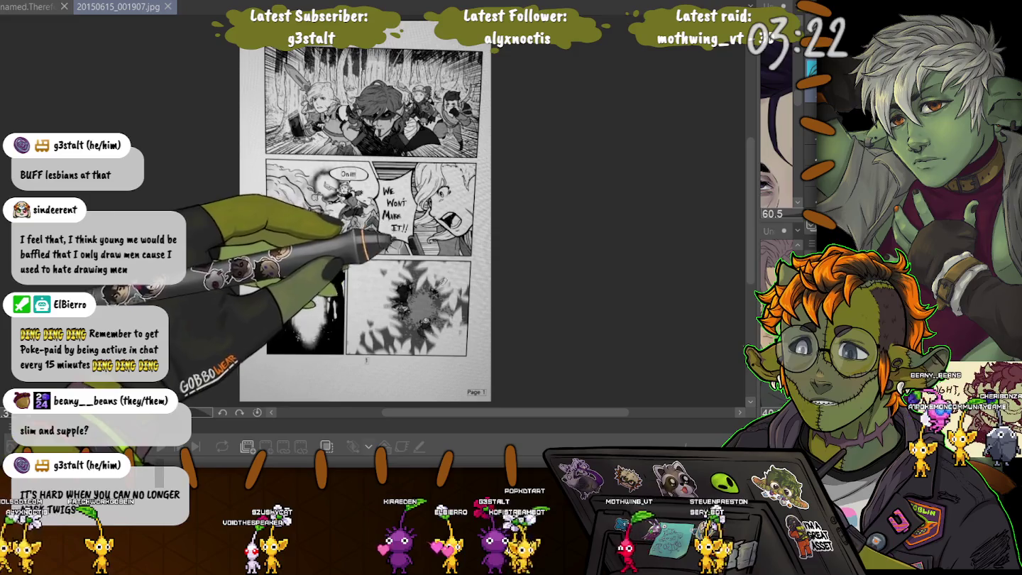
# Step: Zoom around the manga page reference, fit it to the window, then close it for the Legends overview
pyautogui.scroll(1, 242, 113)
pyautogui.scroll(2, 243, 113)
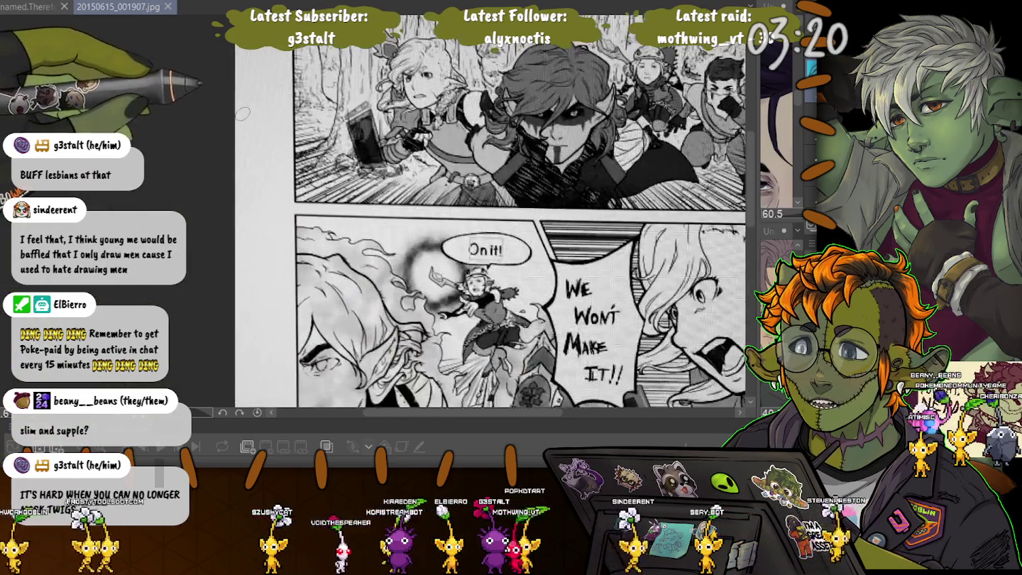
pyautogui.scroll(2, 243, 114)
pyautogui.scroll(1, 242, 113)
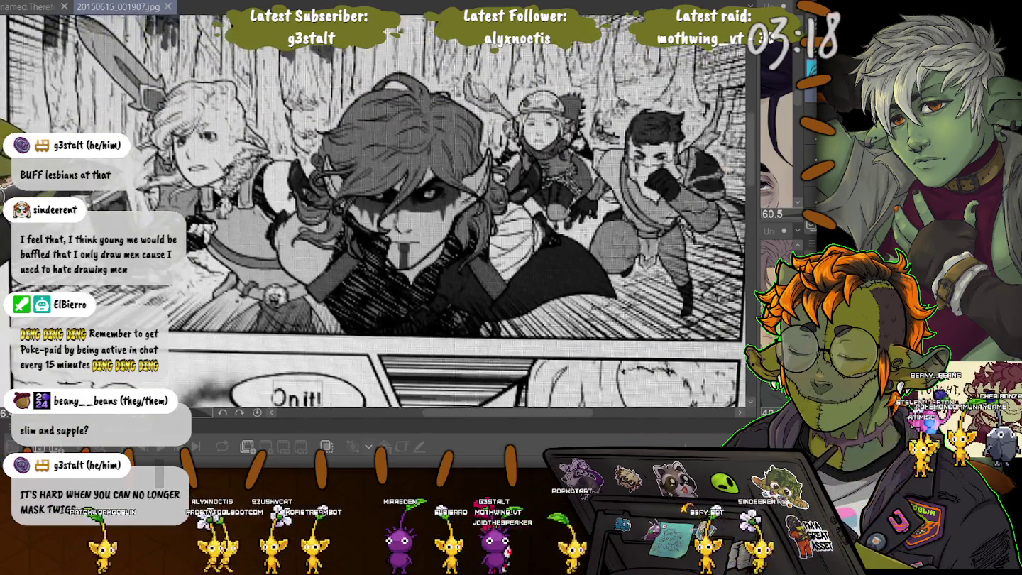
pyautogui.scroll(-1, 257, 79)
pyautogui.scroll(-1, 257, 79)
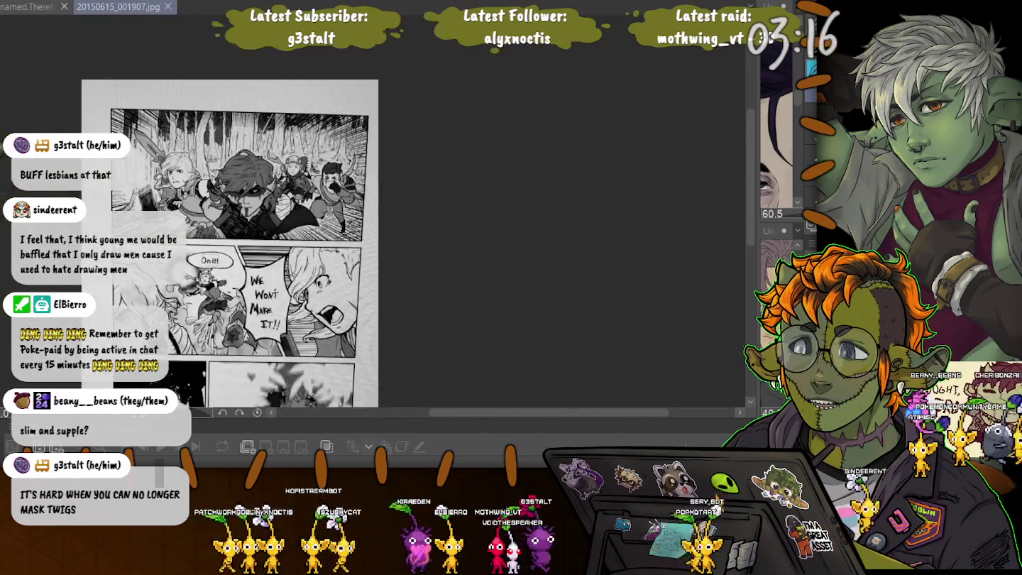
pyautogui.scroll(-2, 256, 79)
pyautogui.hotkey('ctrl', '0')
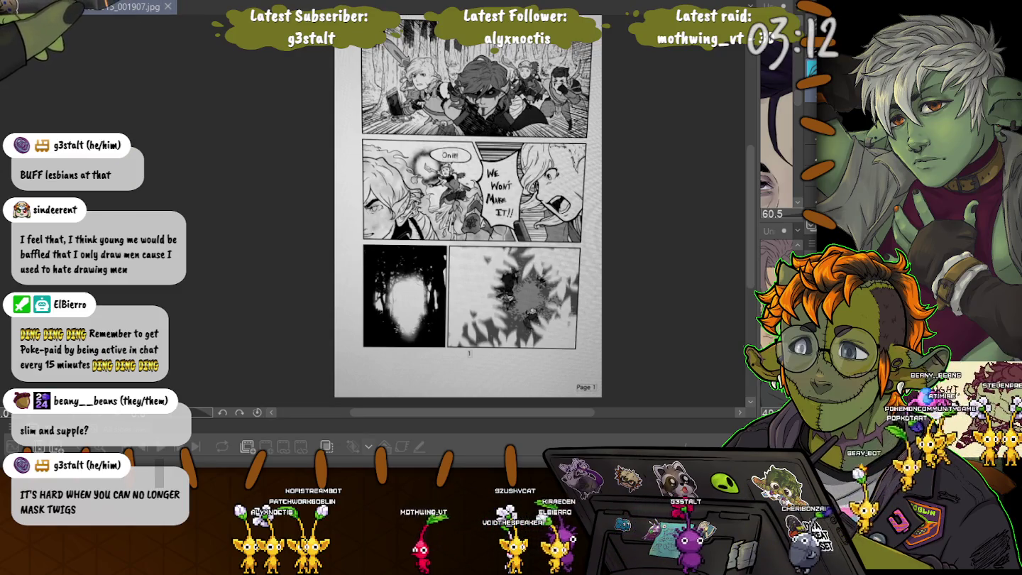
pyautogui.hotkey('ctrl', 'w')
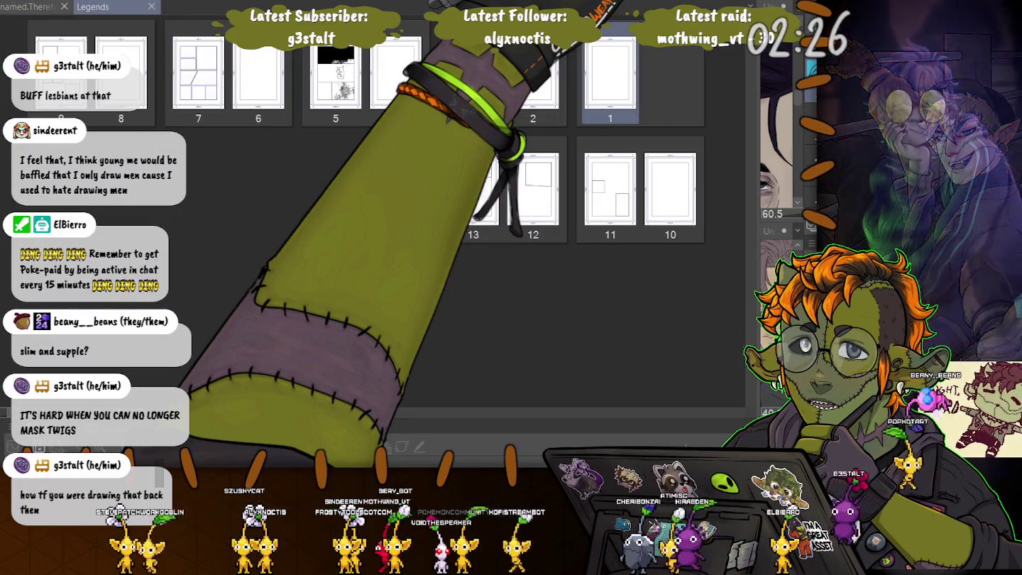
# Step: Open page 5 of Legends and hide the black fill covering its top panel
pyautogui.click(336, 74)
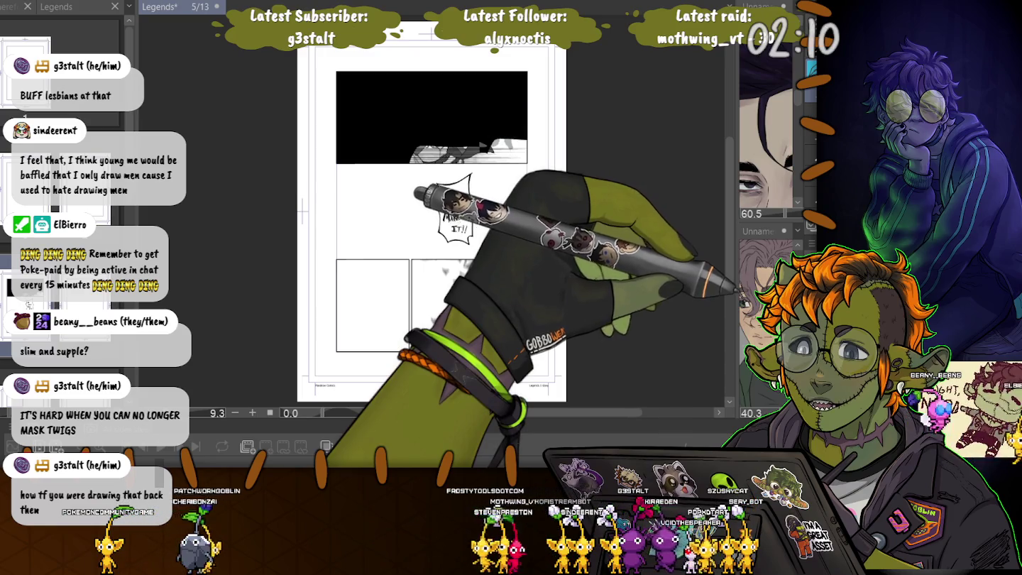
pyautogui.scroll(-1, 441, 198)
pyautogui.scroll(-1, 440, 199)
pyautogui.scroll(-1, 440, 199)
pyautogui.scroll(3, 463, 219)
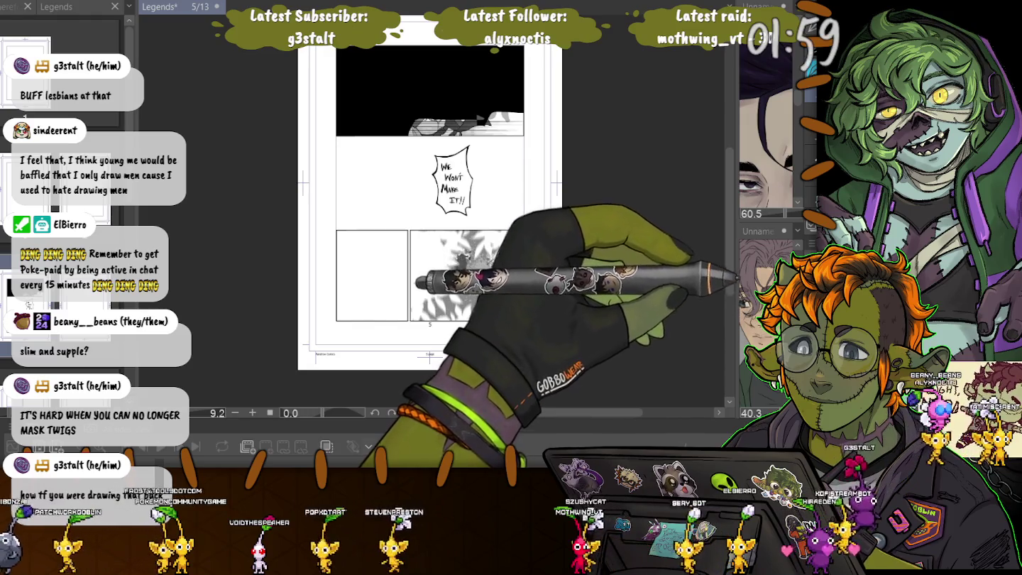
pyautogui.hotkey('ctrl', 'z')
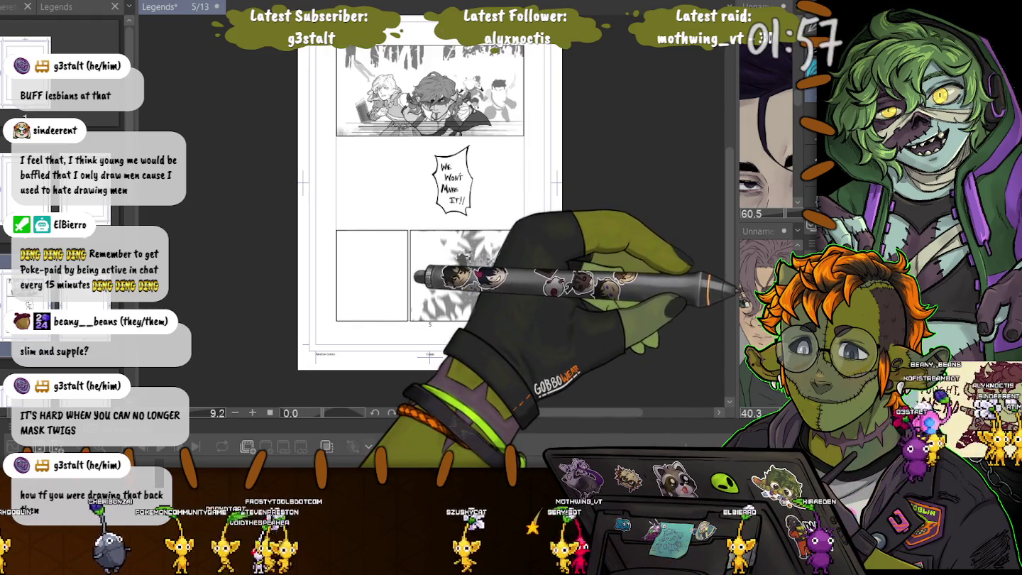
pyautogui.hotkey('ctrl', 'y')
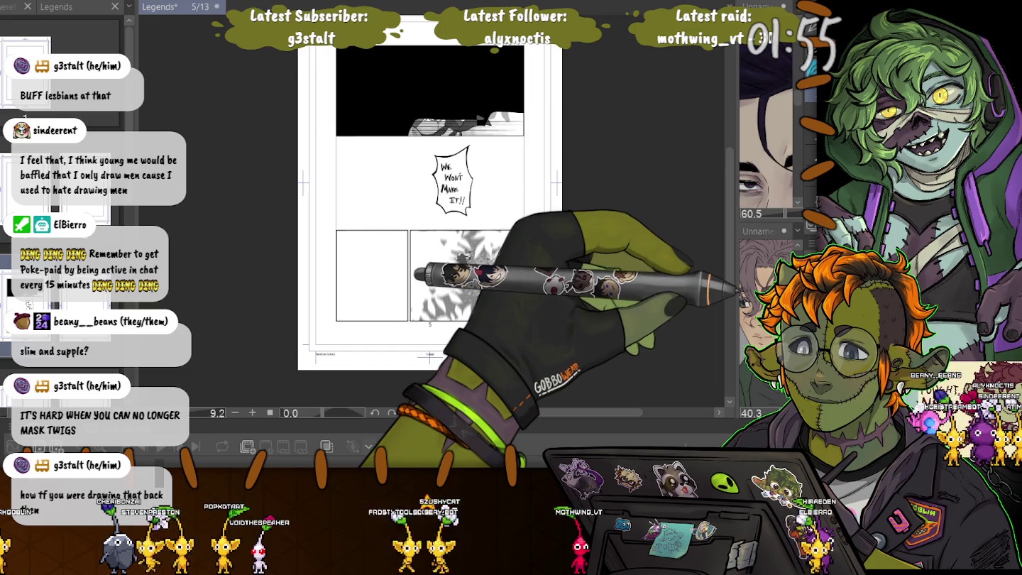
pyautogui.hotkey('ctrl', 'z')
# Step: Zoom in to inspect the uncovered top-panel figures, then close page 5
pyautogui.hotkey('ctrl', '+')
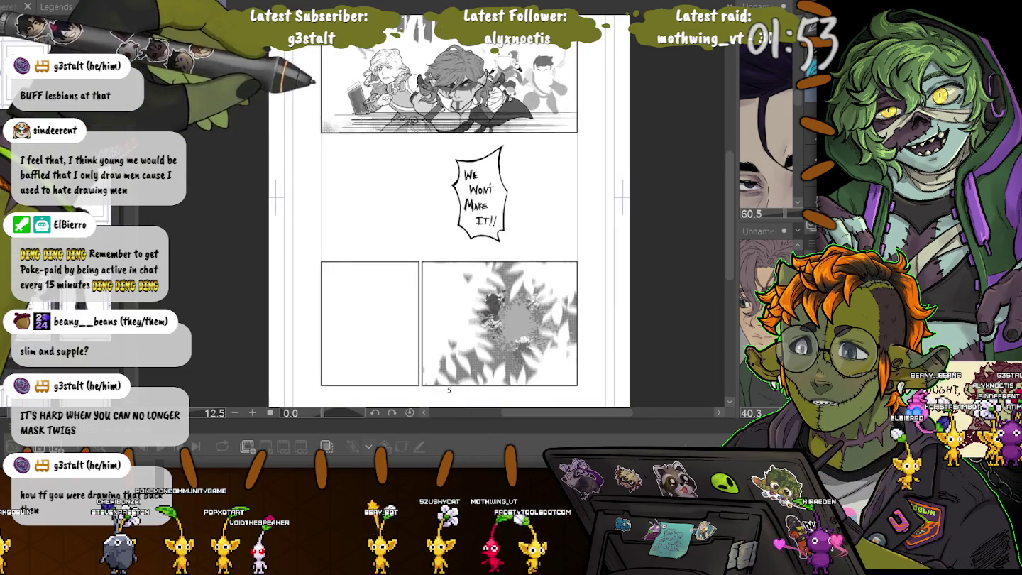
pyautogui.hotkey('ctrl', '+')
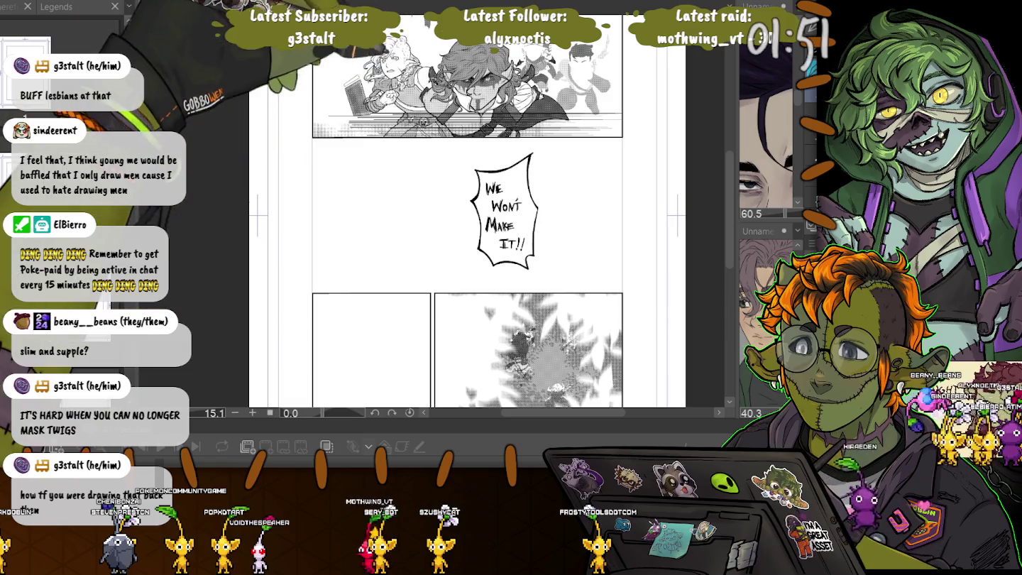
pyautogui.scroll(2, 436, 213)
pyautogui.scroll(2, 436, 213)
pyautogui.scroll(2, 438, 213)
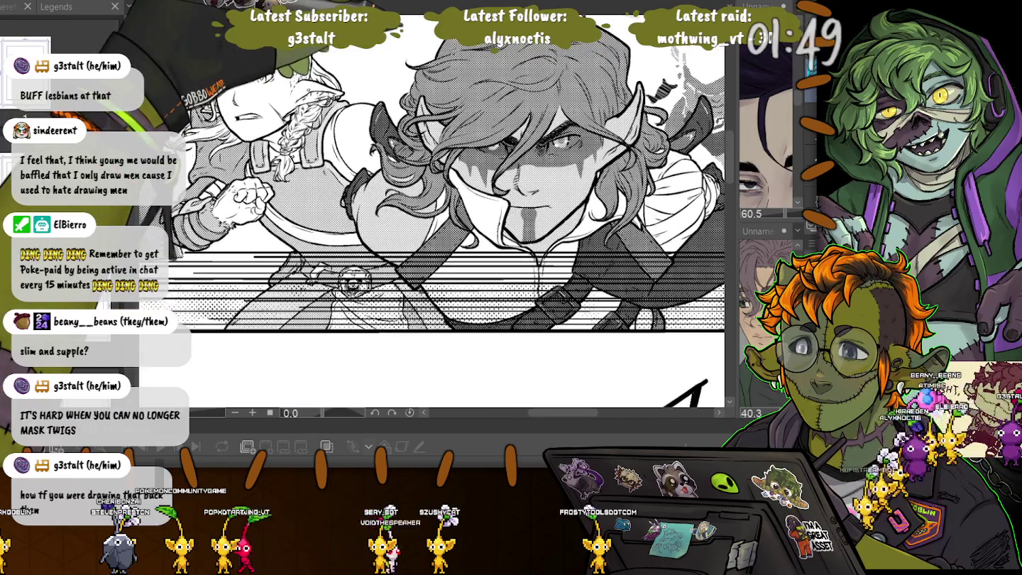
pyautogui.scroll(-2, 636, 252)
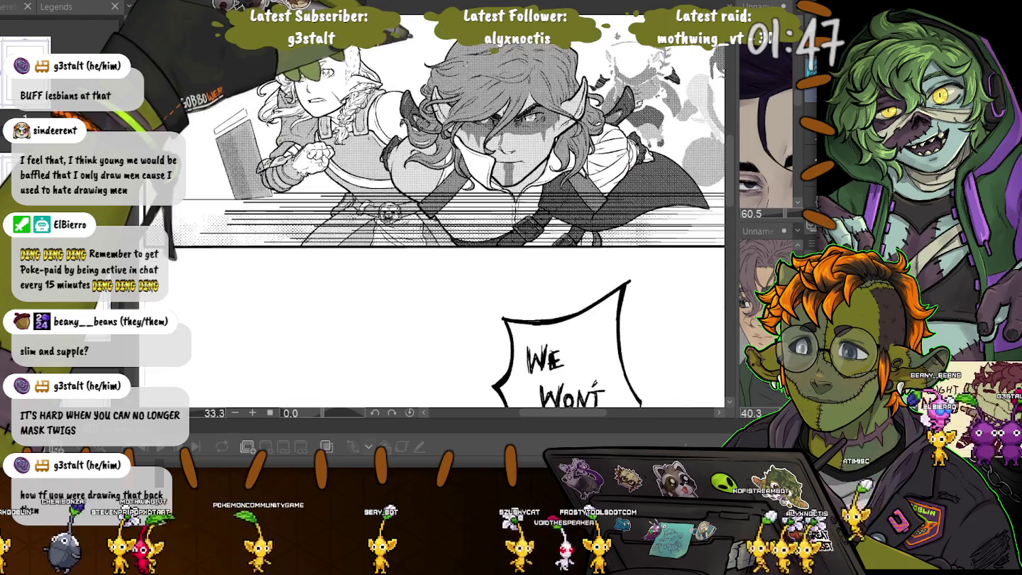
pyautogui.scroll(-2, 635, 252)
pyautogui.scroll(-2, 636, 252)
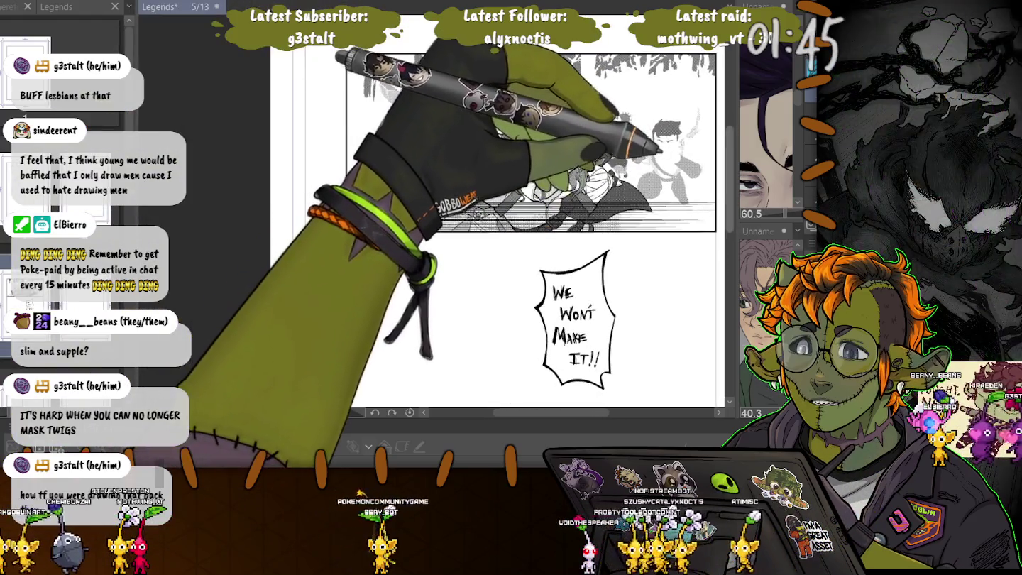
pyautogui.scroll(-2, 281, 323)
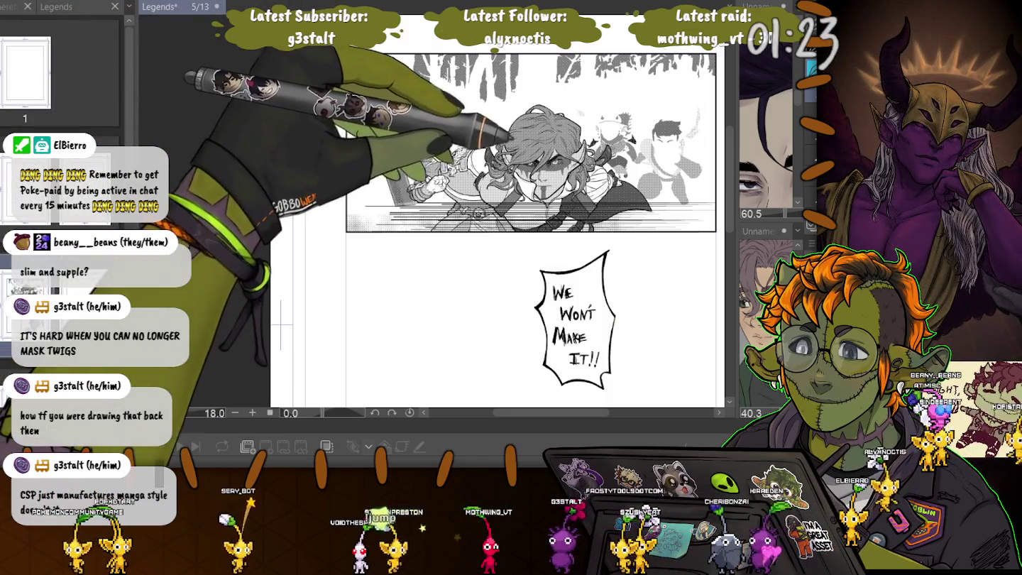
pyautogui.hotkey('ctrl', 'w')
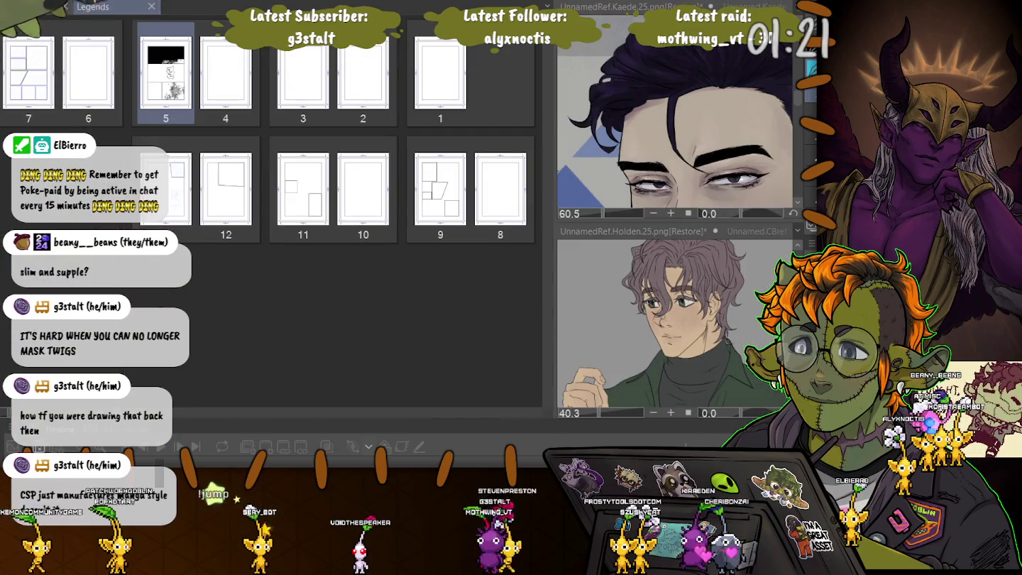
# Step: Close the Legends page manager to bring up the ThereforYouandMeAnimatic canvas
pyautogui.hotkey('ctrl', 'w')
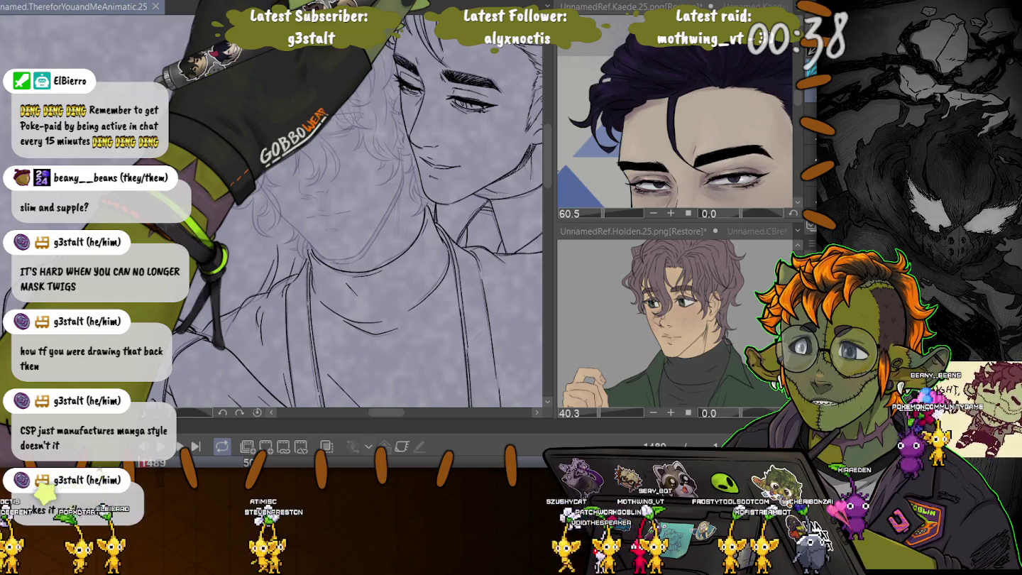
# Step: Zoom and pan onto the second character's uninked hair sketch beside the inked face
pyautogui.scroll(5, 222, 123)
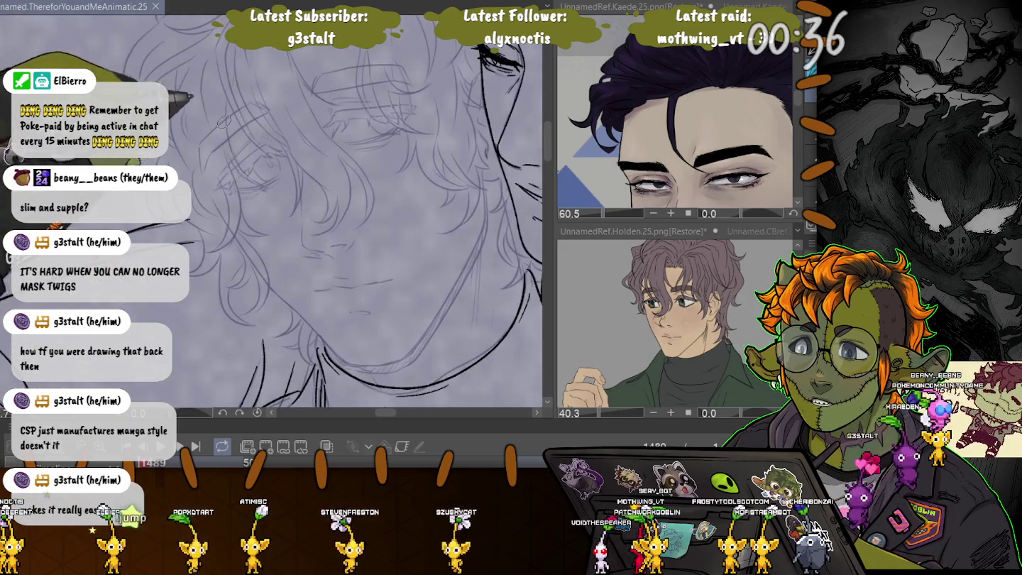
pyautogui.scroll(-2, 222, 121)
pyautogui.scroll(-2, 223, 120)
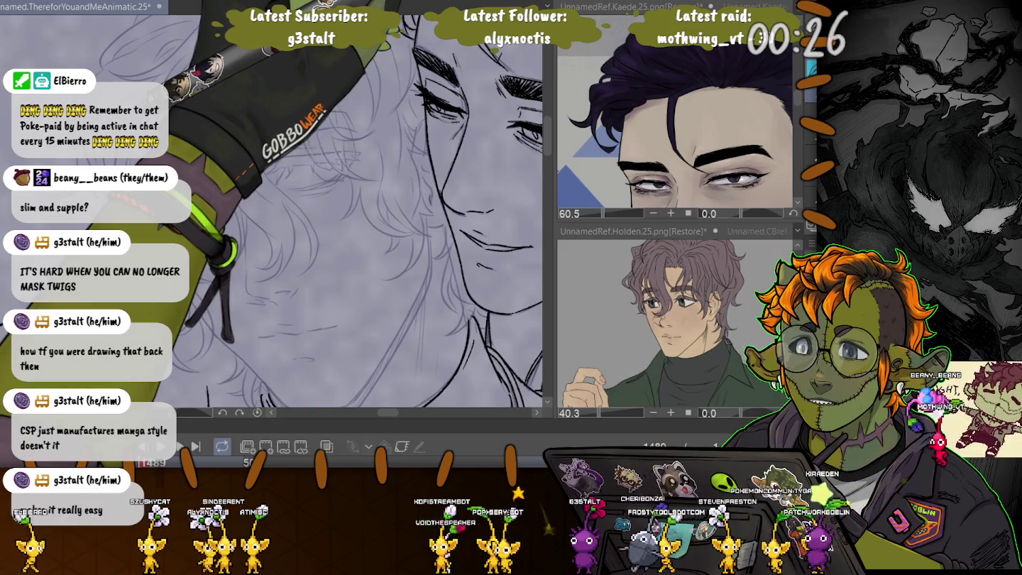
pyautogui.scroll(3, 369, 213)
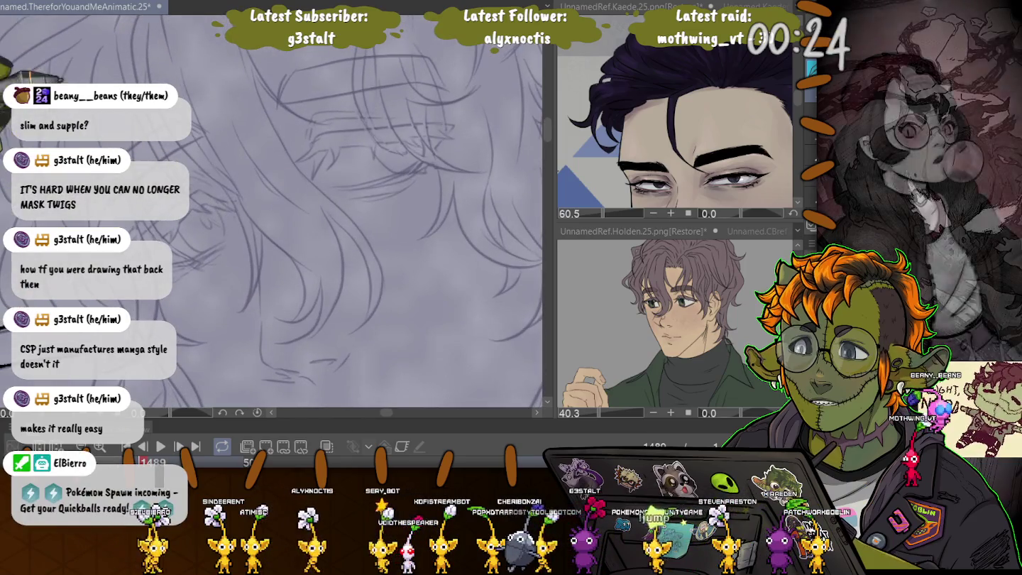
pyautogui.scroll(2, 302, 138)
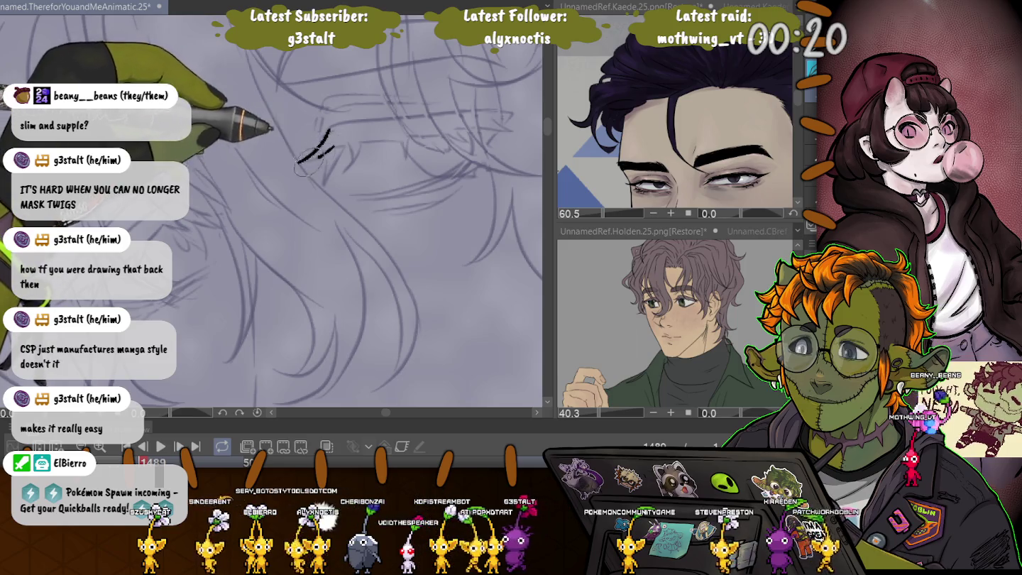
# Step: Ink the jagged hair lines over the sketch above the eye
pyautogui.moveTo(304, 164); pyautogui.dragTo(330, 165)
pyautogui.moveTo(329, 131); pyautogui.dragTo(324, 184)
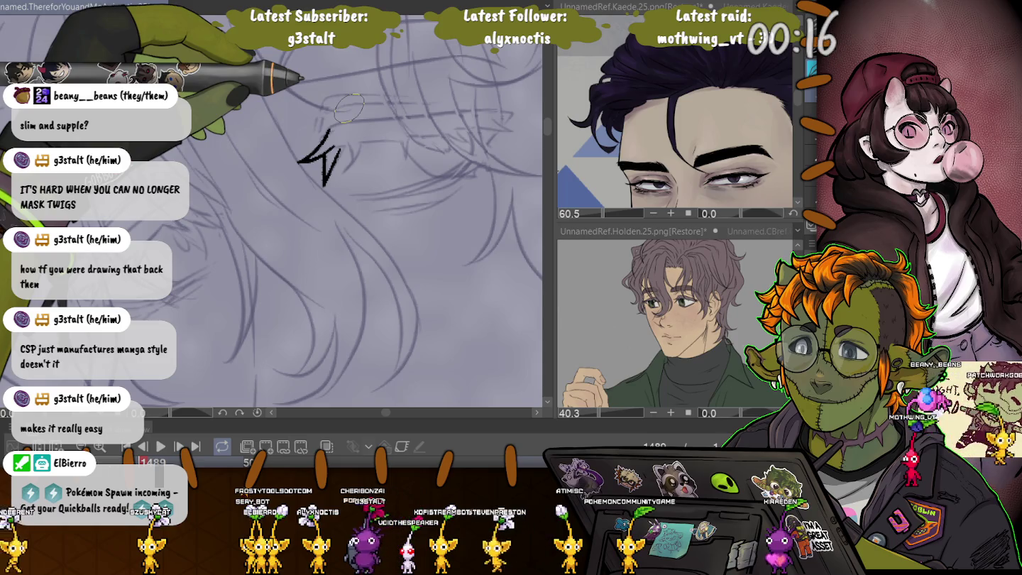
pyautogui.moveTo(333, 145)
pyautogui.mouseDown()
pyautogui.moveTo(349, 160)
pyautogui.moveTo(362, 141)
pyautogui.moveTo(402, 141)
pyautogui.mouseUp()
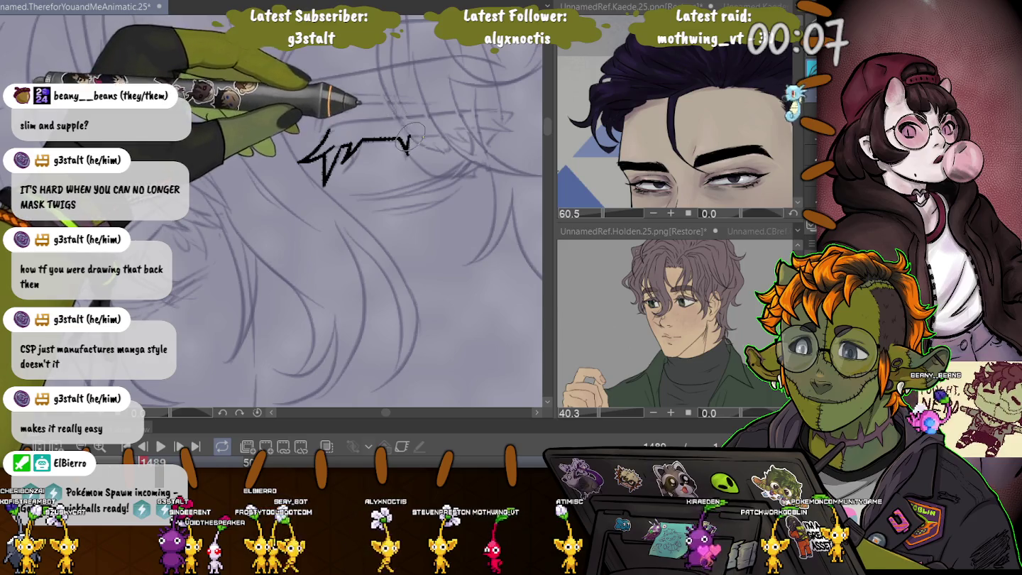
pyautogui.moveTo(410, 143); pyautogui.dragTo(510, 130)
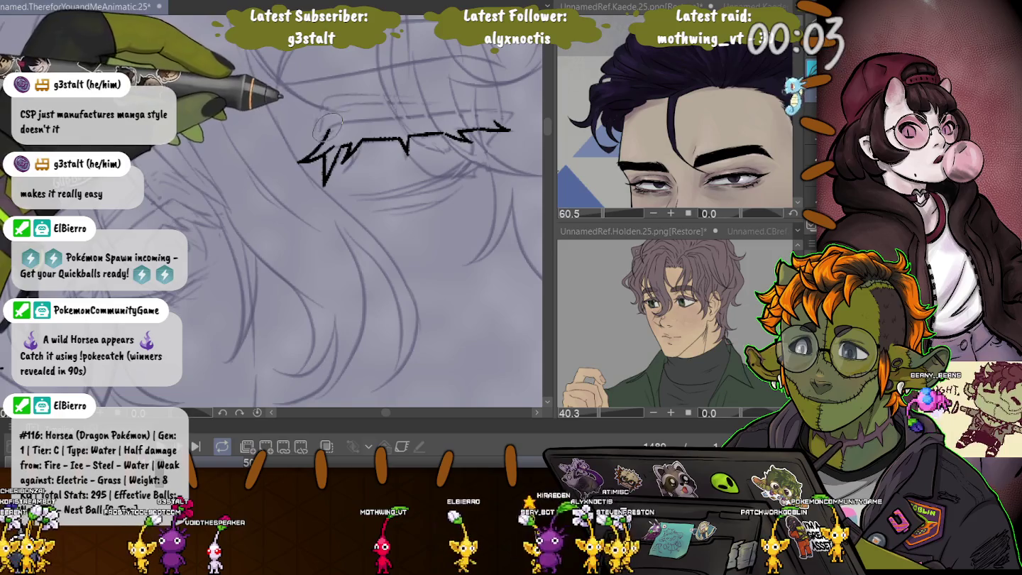
pyautogui.moveTo(339, 127); pyautogui.dragTo(511, 113)
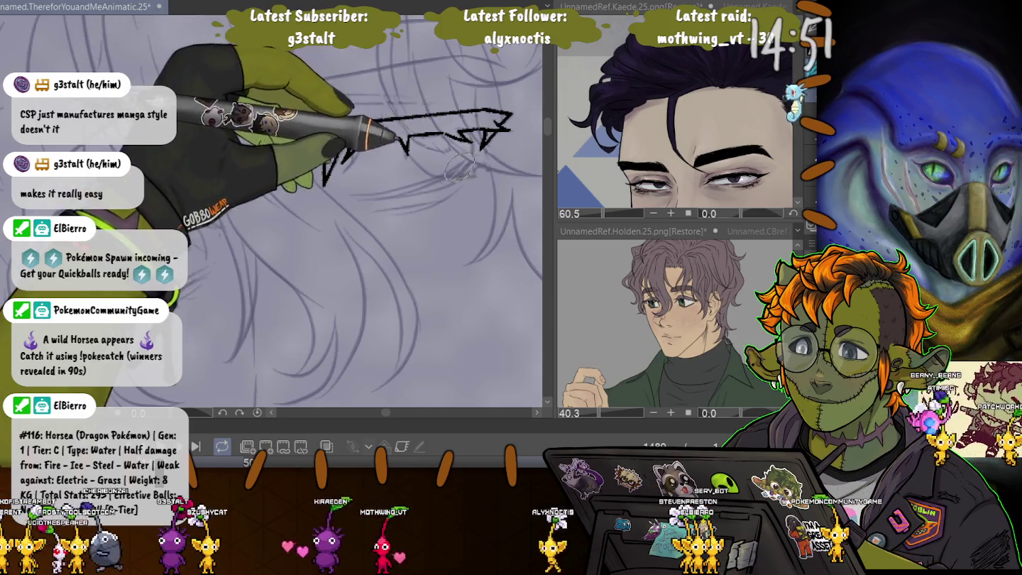
# Step: Ink the first eye's lower lash line, upper lashes, iris and eyelid crease
pyautogui.moveTo(345, 194); pyautogui.dragTo(475, 161)
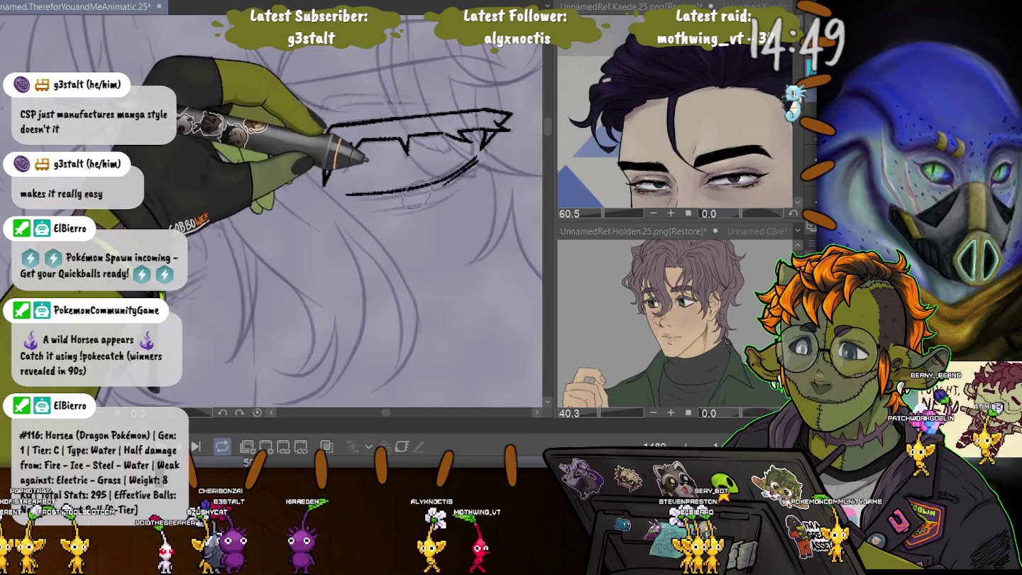
pyautogui.moveTo(348, 195)
pyautogui.mouseDown()
pyautogui.moveTo(474, 162)
pyautogui.moveTo(482, 149)
pyautogui.mouseUp()
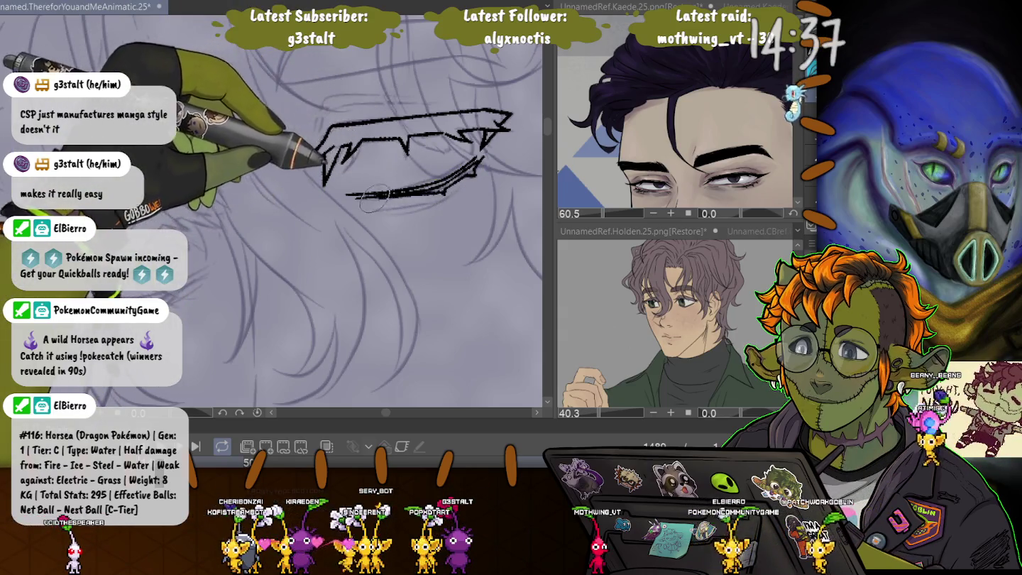
pyautogui.moveTo(298, 160); pyautogui.dragTo(348, 126)
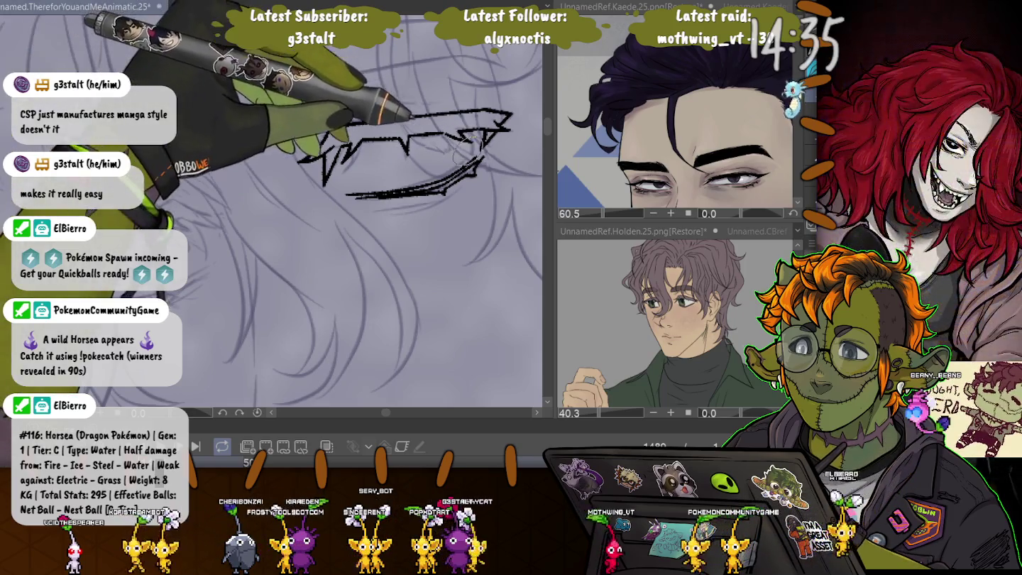
pyautogui.moveTo(408, 143)
pyautogui.mouseDown()
pyautogui.moveTo(472, 152)
pyautogui.moveTo(449, 140)
pyautogui.mouseUp()
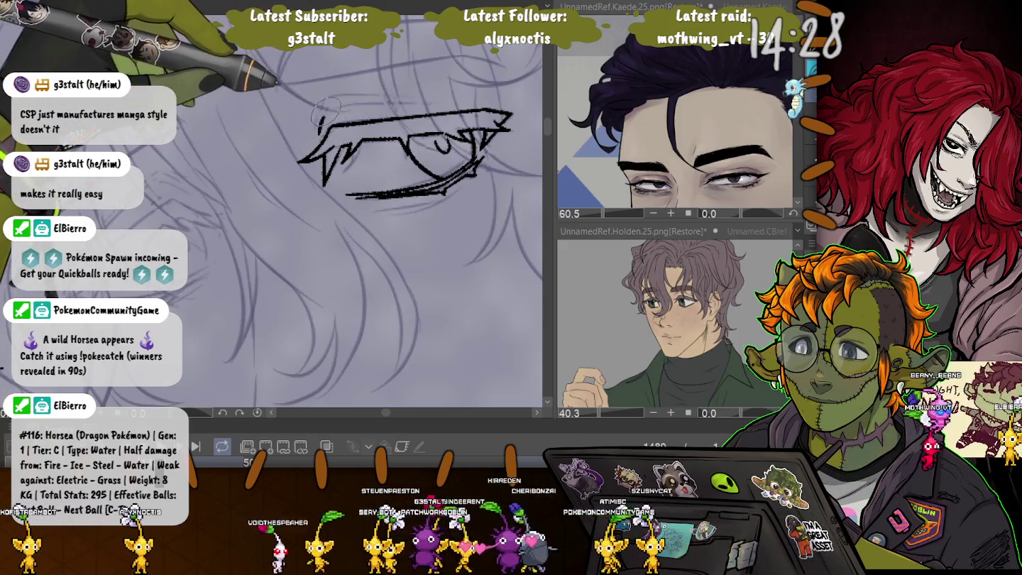
pyautogui.moveTo(321, 131); pyautogui.dragTo(425, 101)
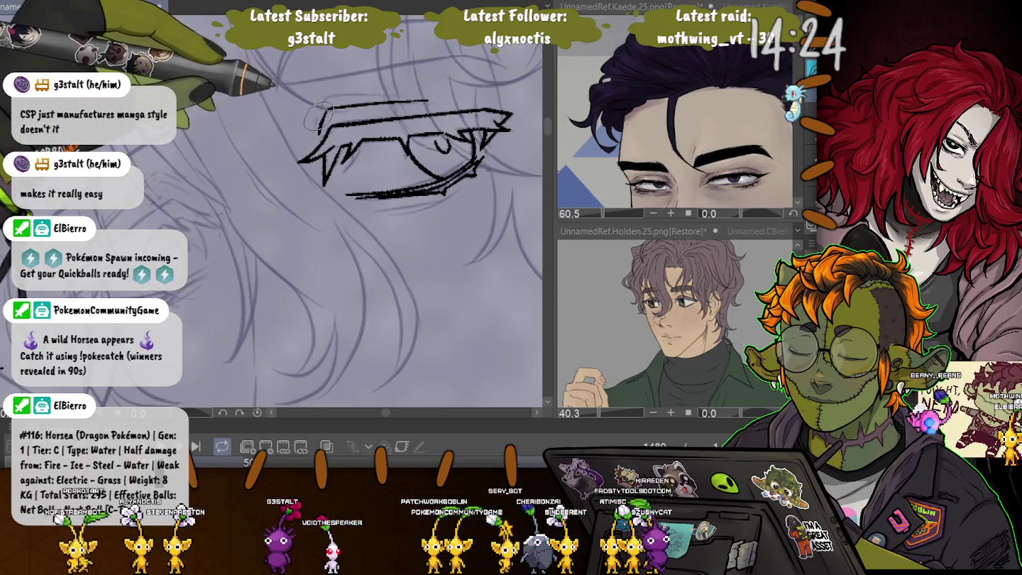
pyautogui.moveTo(321, 130); pyautogui.dragTo(430, 98)
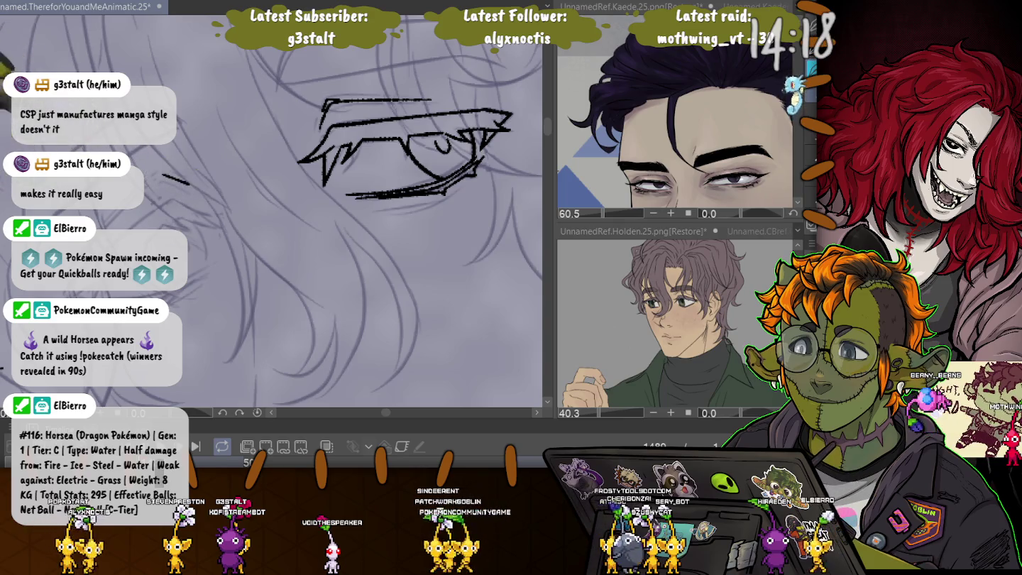
# Step: Ink the second eye's lashes and iris, then a long eyebrow line above it
pyautogui.moveTo(154, 175); pyautogui.dragTo(107, 227)
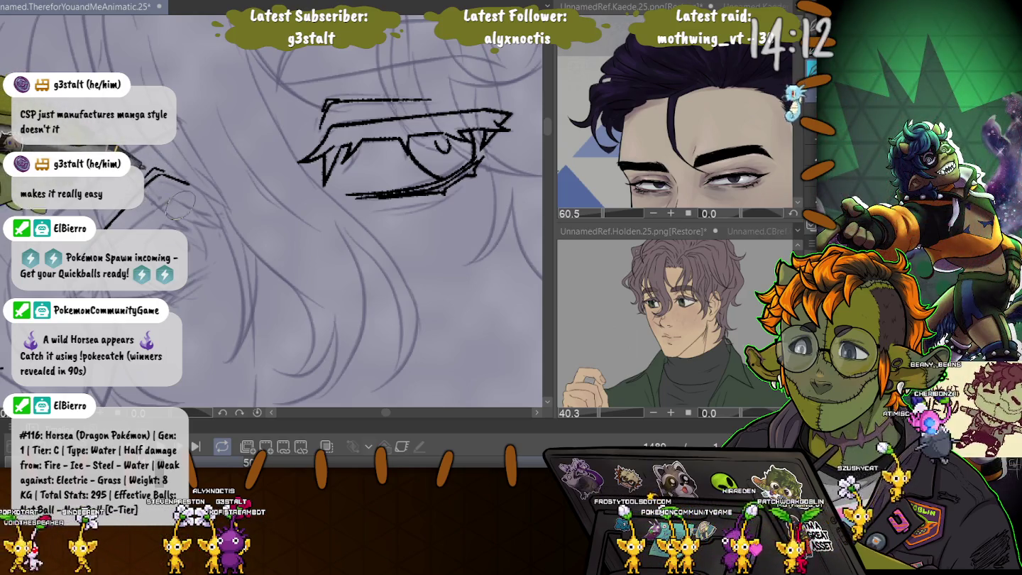
pyautogui.moveTo(188, 213)
pyautogui.mouseDown()
pyautogui.moveTo(213, 207)
pyautogui.moveTo(170, 226)
pyautogui.mouseUp()
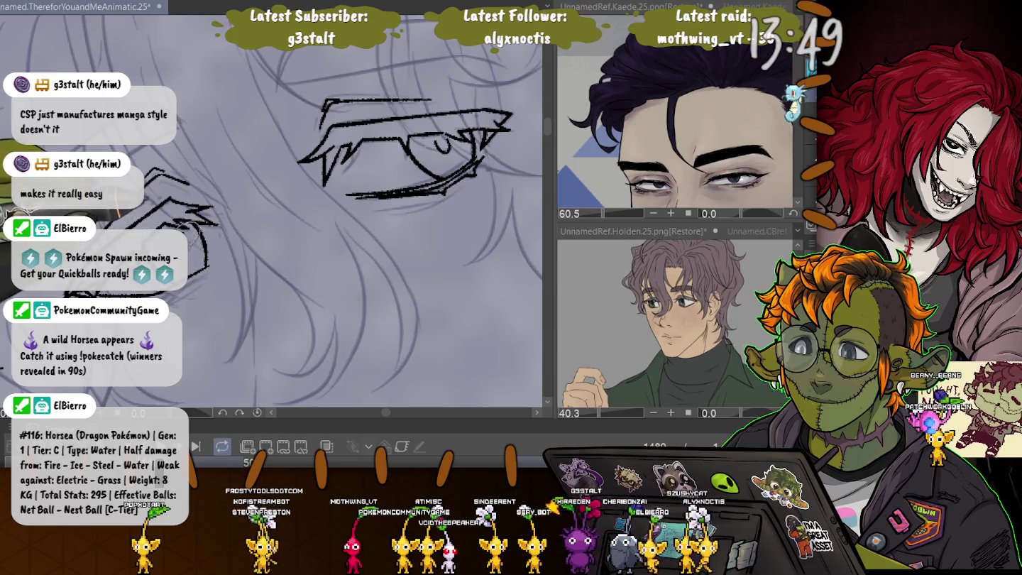
pyautogui.moveTo(305, 213); pyautogui.dragTo(384, 177)
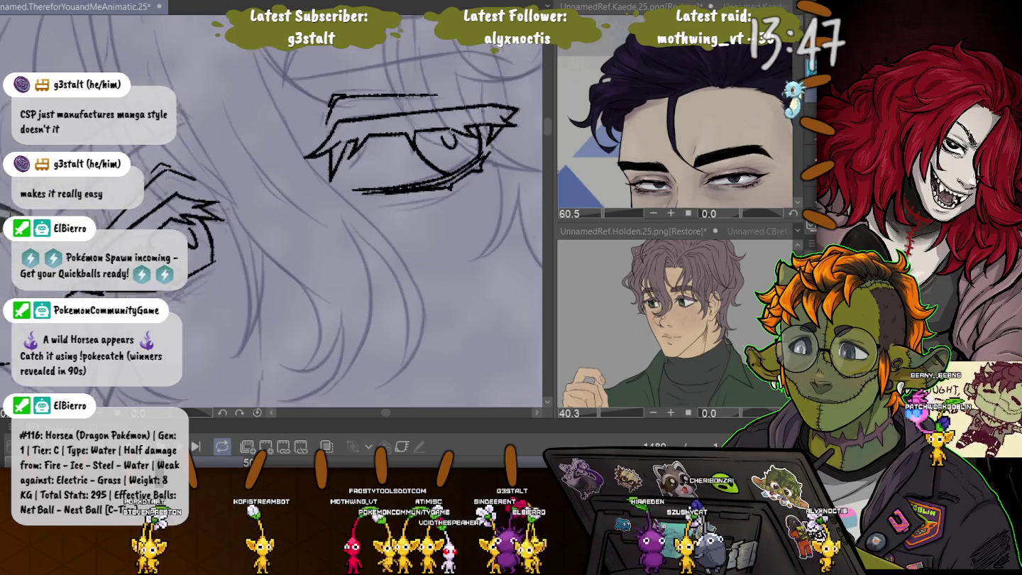
pyautogui.moveTo(253, 199); pyautogui.dragTo(267, 200)
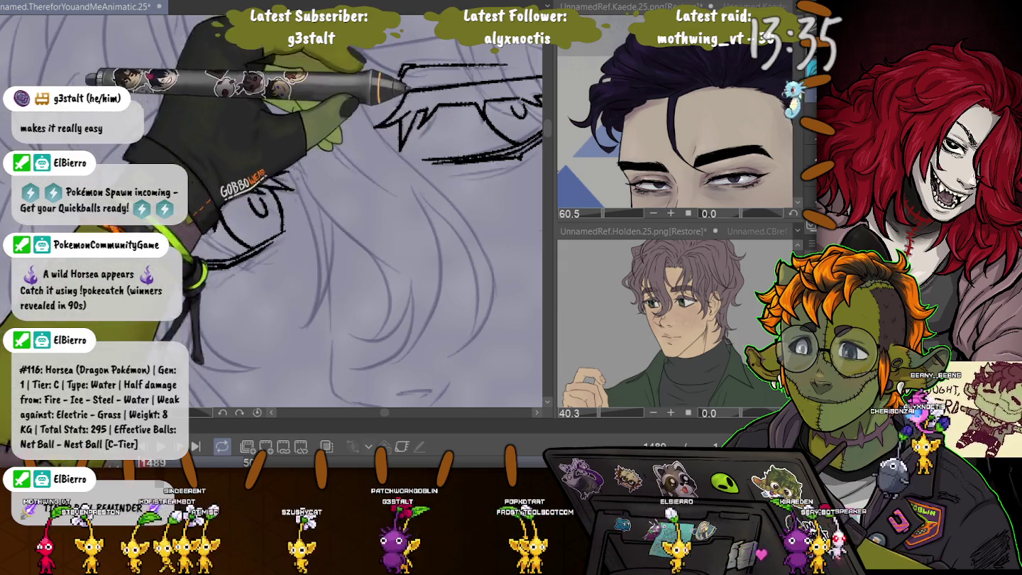
pyautogui.moveTo(477, 184); pyautogui.dragTo(458, 235)
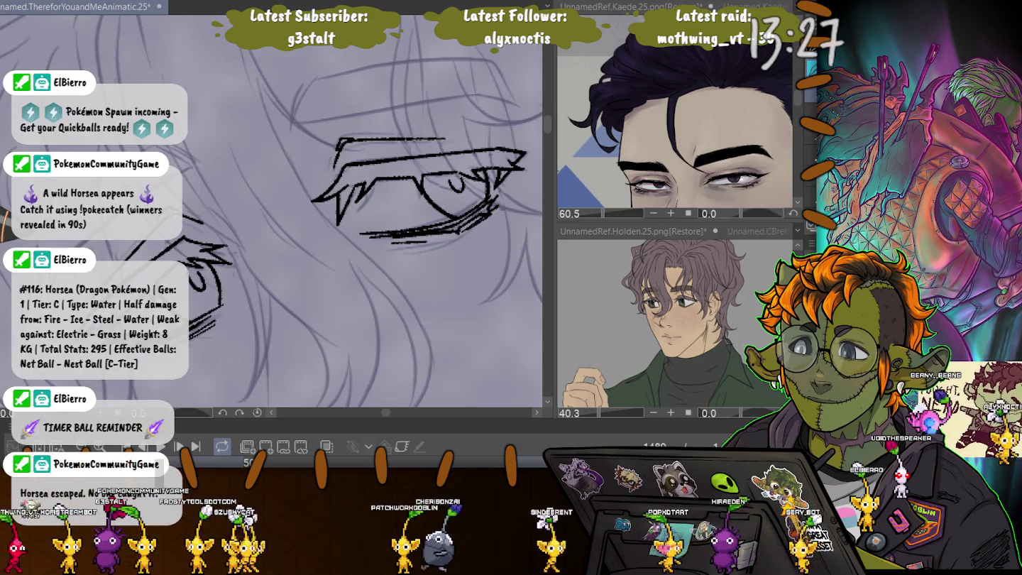
pyautogui.moveTo(316, 59); pyautogui.dragTo(302, 134)
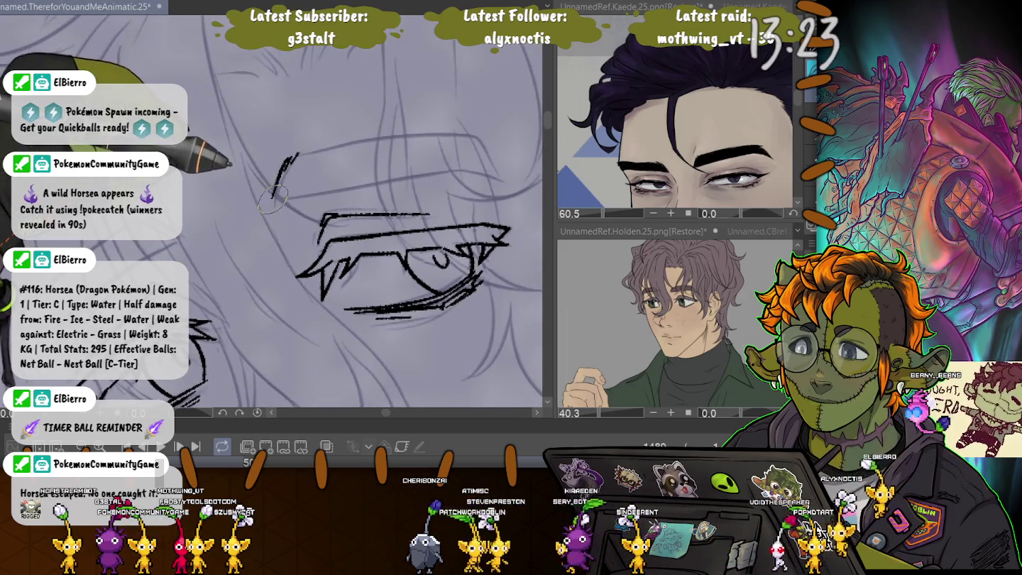
pyautogui.moveTo(273, 197); pyautogui.dragTo(509, 179)
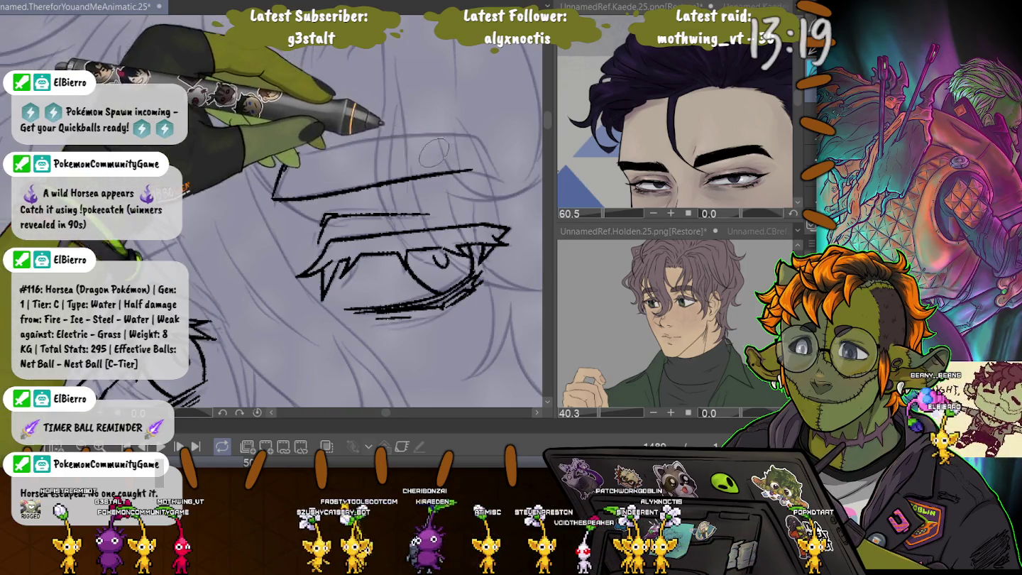
# Step: Extend the inked eyebrow line to the right above the second eye
pyautogui.moveTo(461, 173)
pyautogui.mouseDown()
pyautogui.moveTo(491, 170)
pyautogui.moveTo(283, 158)
pyautogui.mouseUp()
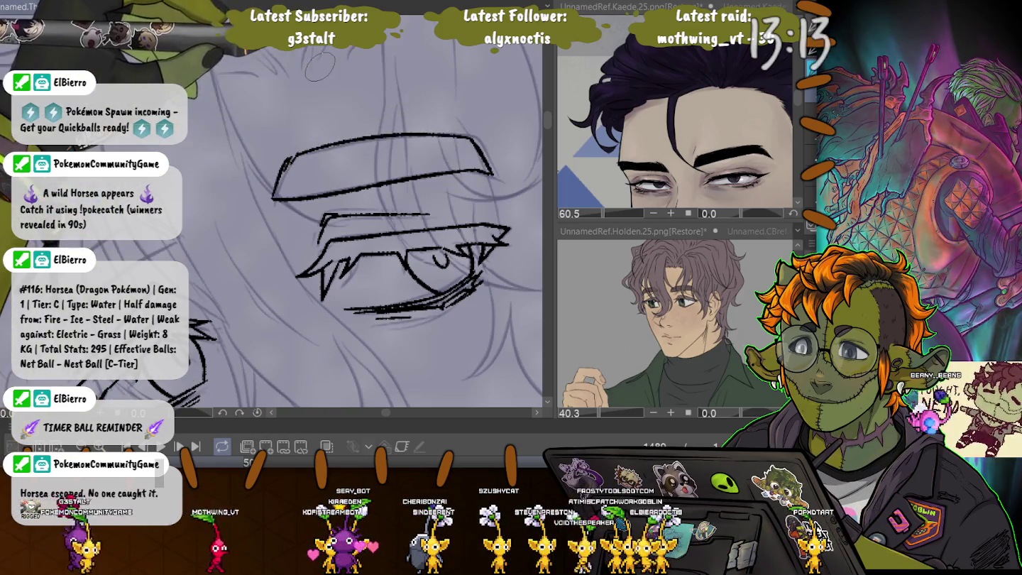
pyautogui.moveTo(298, 155); pyautogui.dragTo(341, 126)
pyautogui.moveTo(199, 198); pyautogui.dragTo(241, 183)
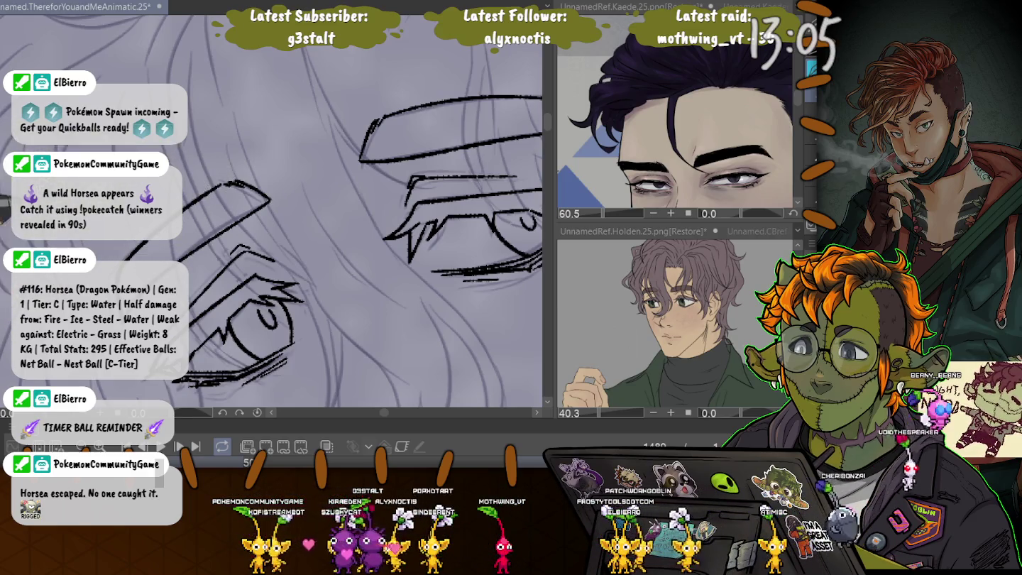
pyautogui.moveTo(221, 183); pyautogui.dragTo(158, 148)
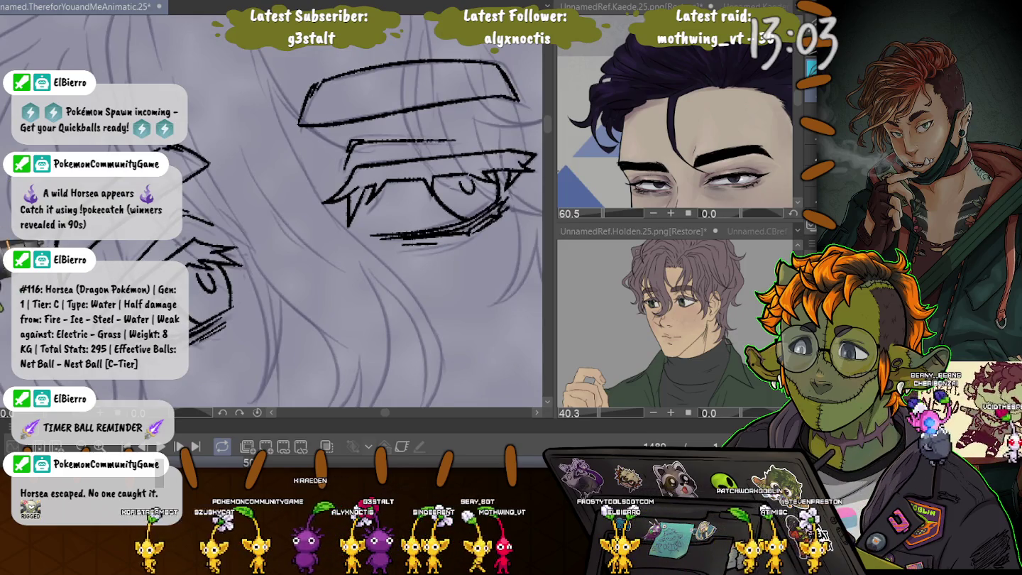
pyautogui.moveTo(272, 322); pyautogui.dragTo(286, 176)
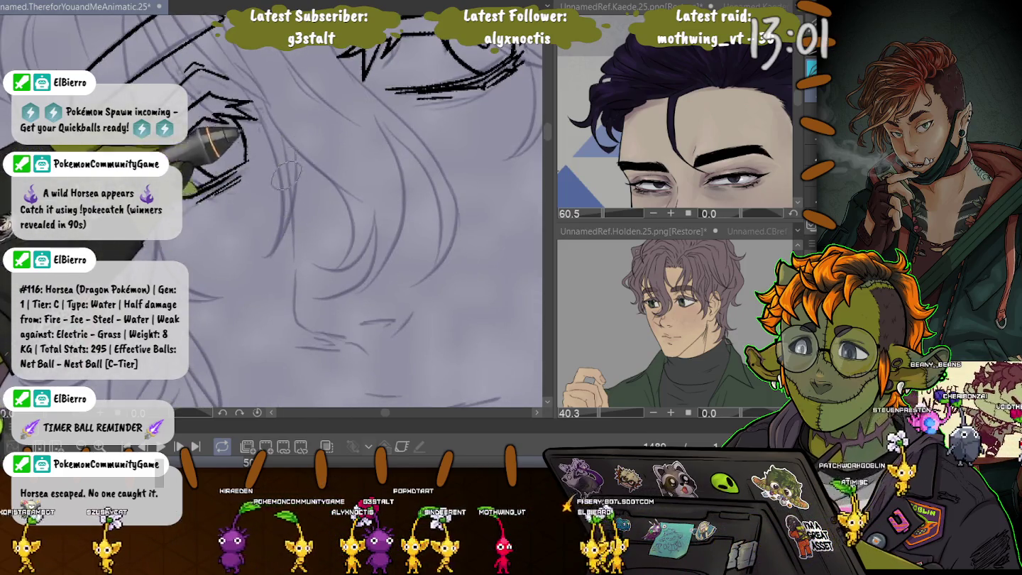
# Step: Ink the nose bridge, the nose tip curve and the mouth line below the eyes
pyautogui.moveTo(220, 126); pyautogui.dragTo(295, 223)
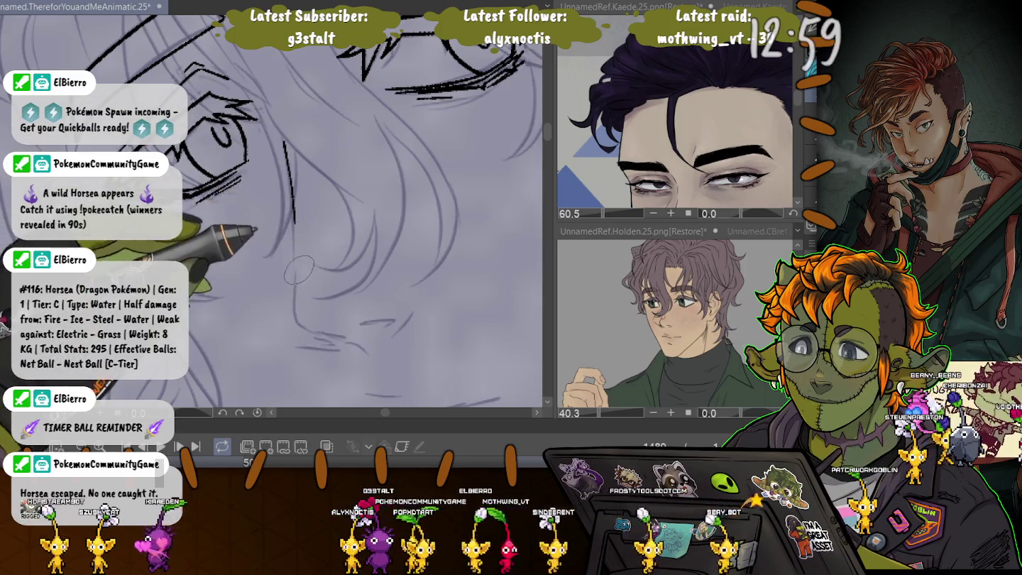
pyautogui.moveTo(281, 128); pyautogui.dragTo(293, 242)
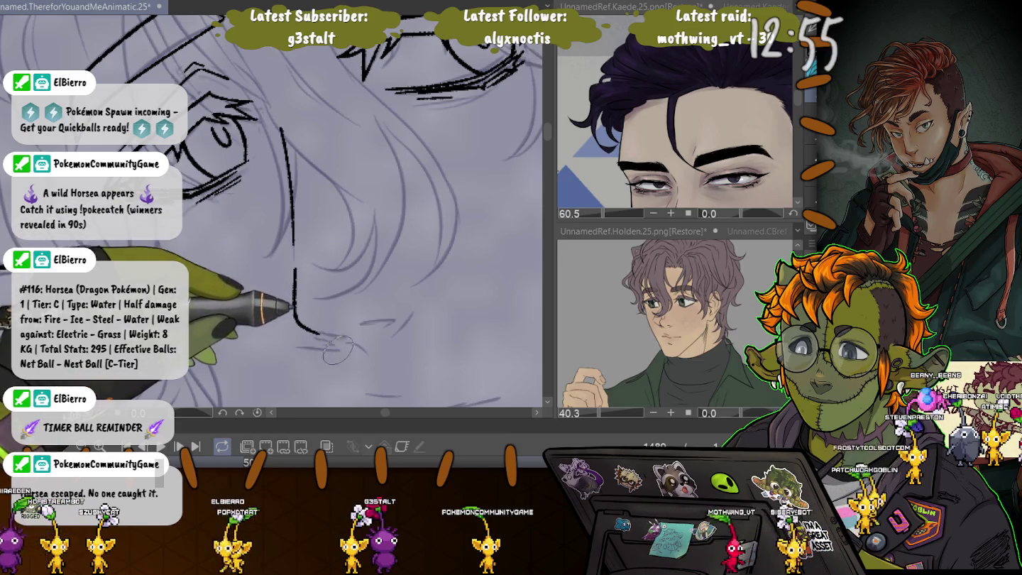
pyautogui.moveTo(295, 313)
pyautogui.mouseDown()
pyautogui.moveTo(359, 344)
pyautogui.moveTo(398, 319)
pyautogui.mouseUp()
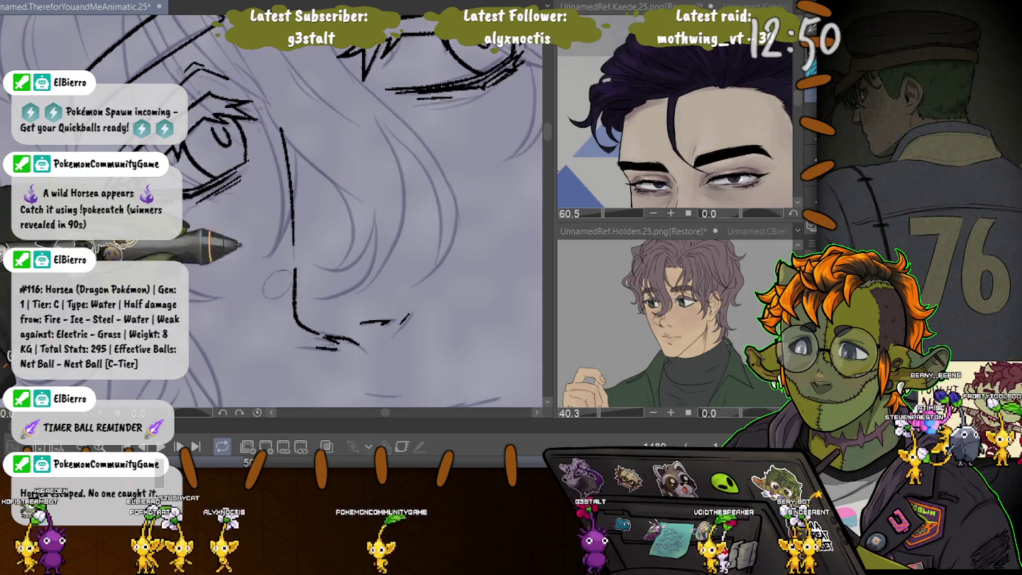
pyautogui.scroll(-3, 277, 284)
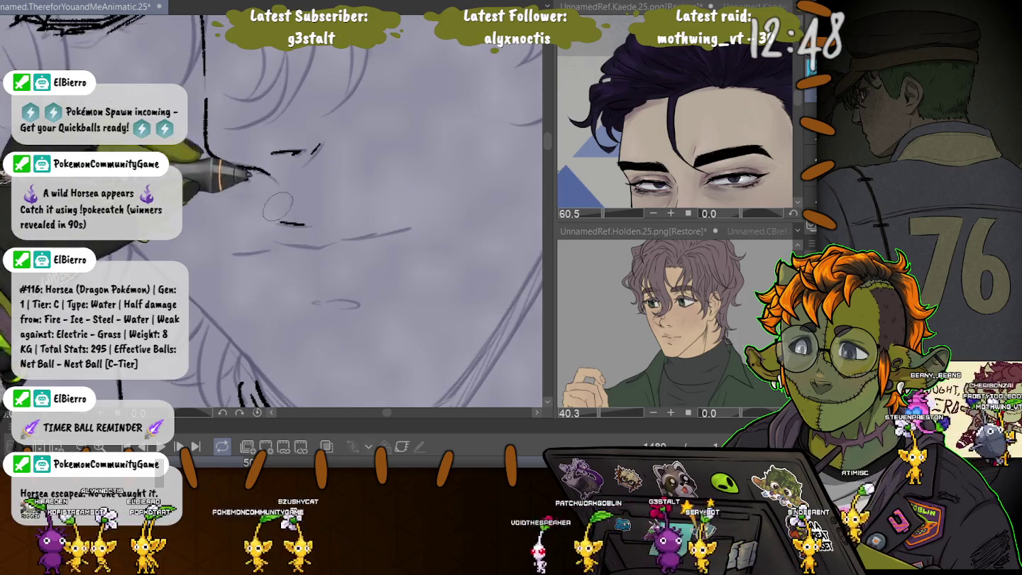
pyautogui.moveTo(281, 244); pyautogui.dragTo(411, 226)
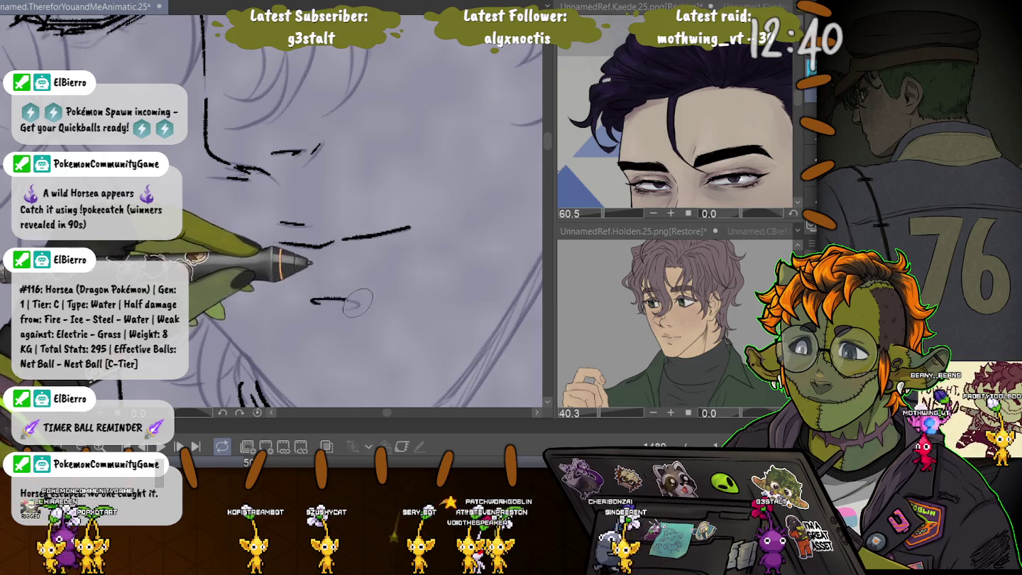
pyautogui.scroll(-2, 202, 278)
pyautogui.scroll(-2, 201, 278)
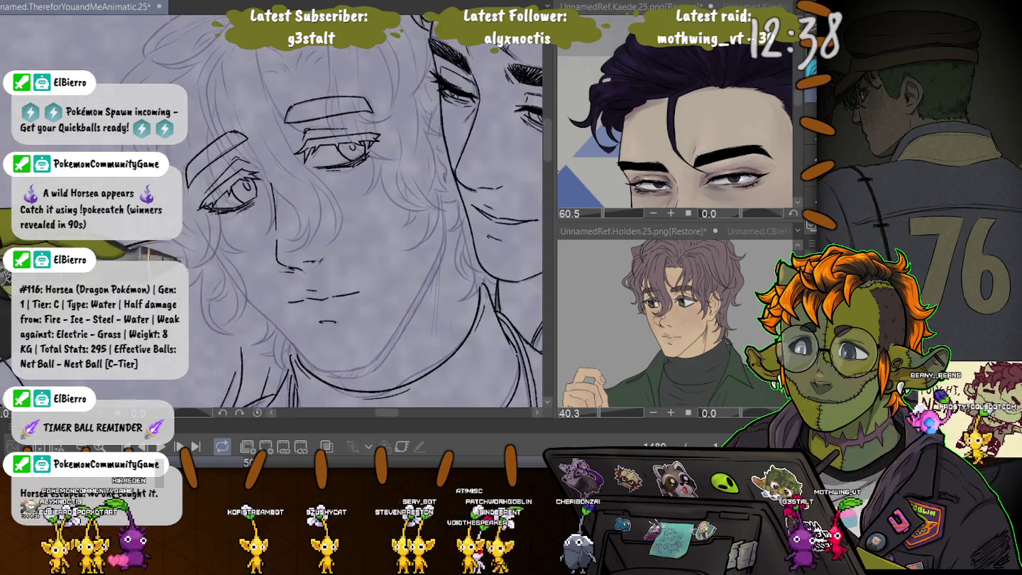
# Step: Ink strokes above and around the left character's eye and eyebrow
pyautogui.scroll(-2, 202, 277)
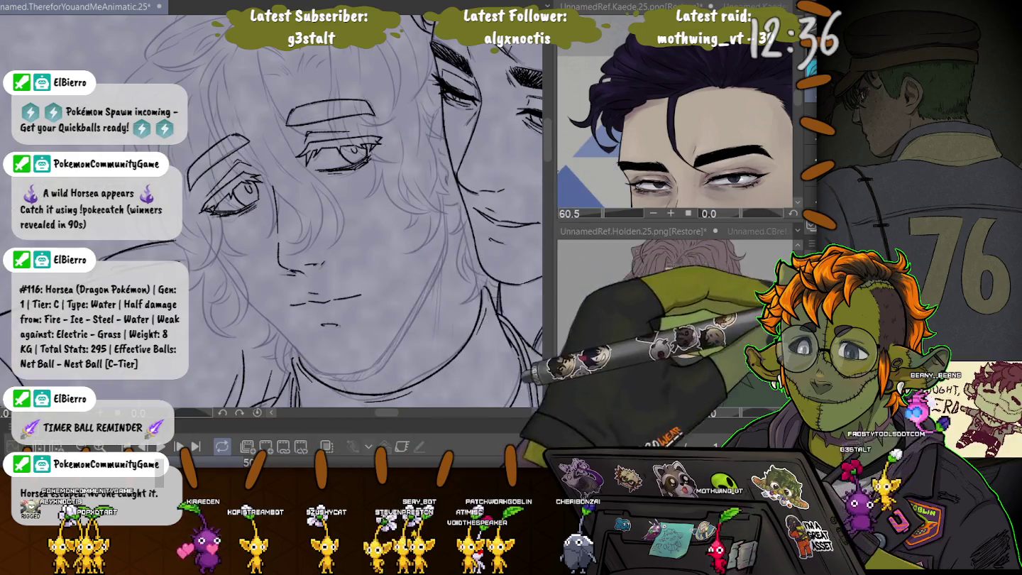
pyautogui.moveTo(291, 75); pyautogui.dragTo(327, 160)
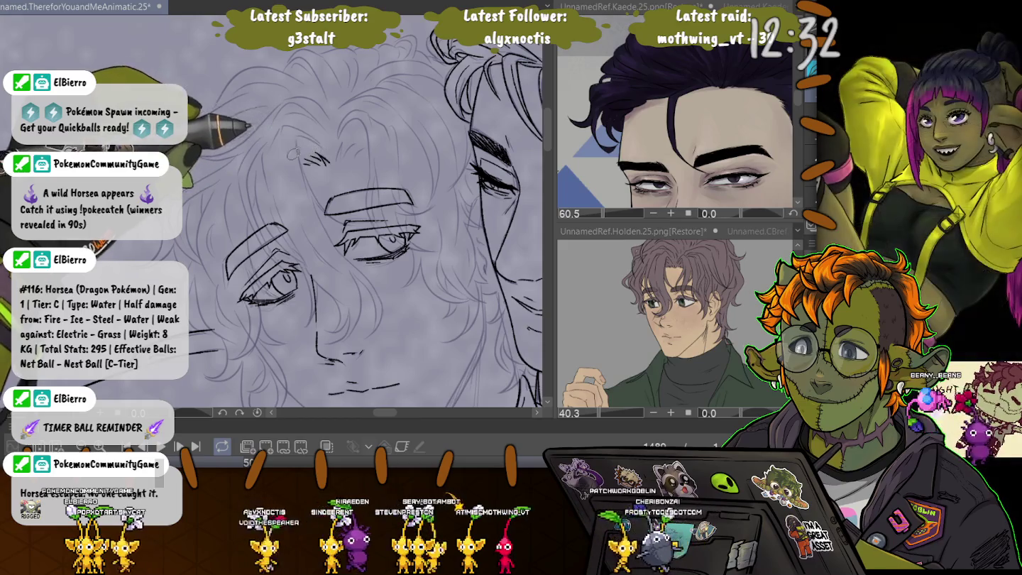
pyautogui.moveTo(326, 158)
pyautogui.mouseDown()
pyautogui.moveTo(296, 163)
pyautogui.moveTo(363, 149)
pyautogui.mouseUp()
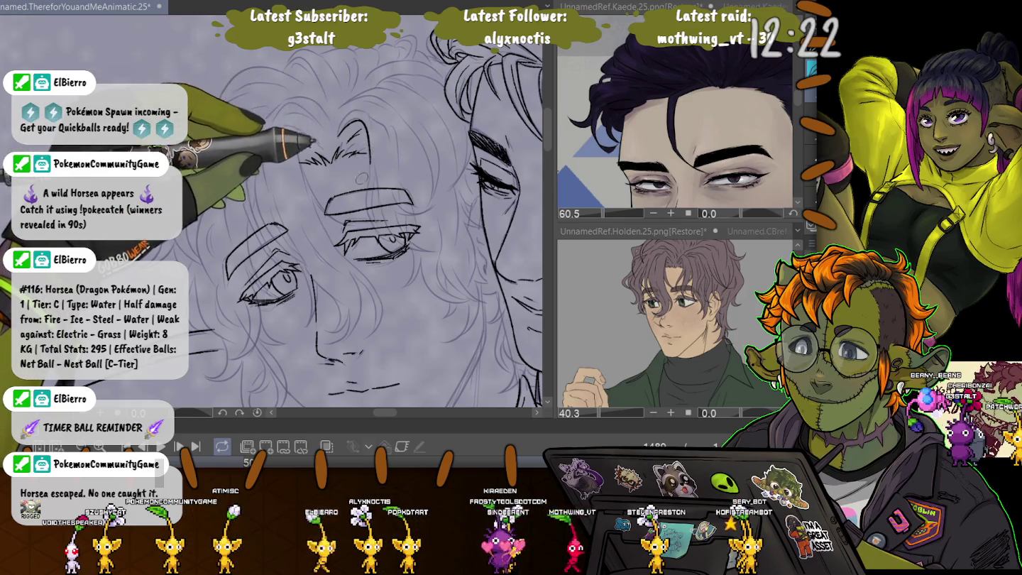
pyautogui.moveTo(316, 169)
pyautogui.mouseDown()
pyautogui.moveTo(334, 195)
pyautogui.moveTo(435, 253)
pyautogui.mouseUp()
pyautogui.moveTo(228, 279); pyautogui.dragTo(285, 227)
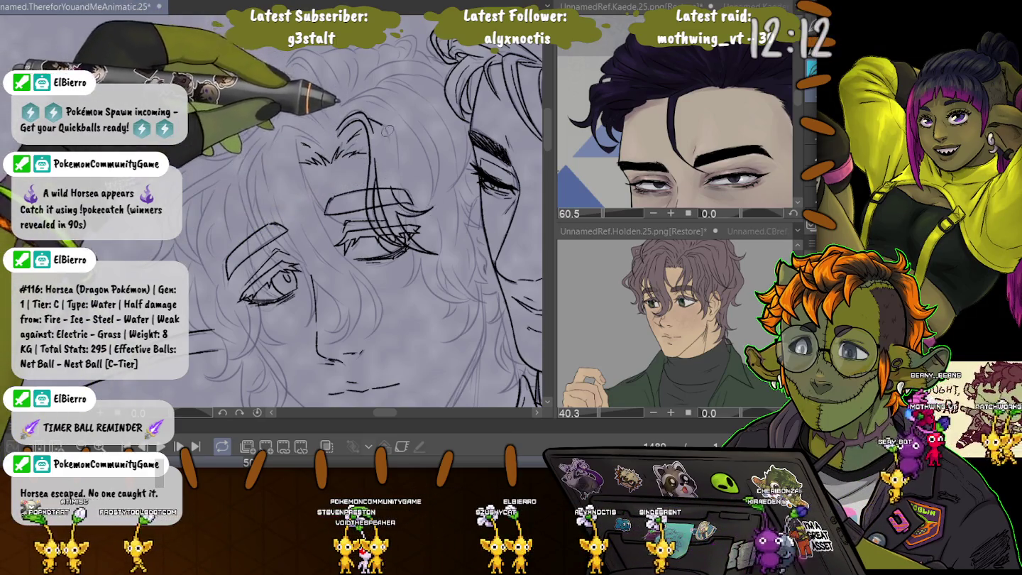
pyautogui.scroll(-2, 354, 142)
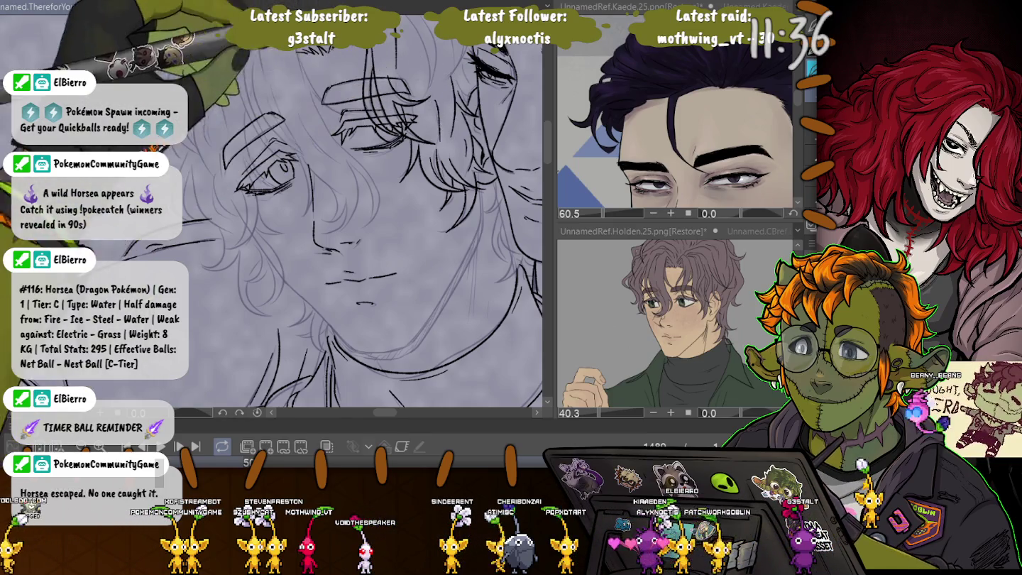
# Step: Ink a curved hair strand across the forehead above the eye
pyautogui.scroll(2, 276, 213)
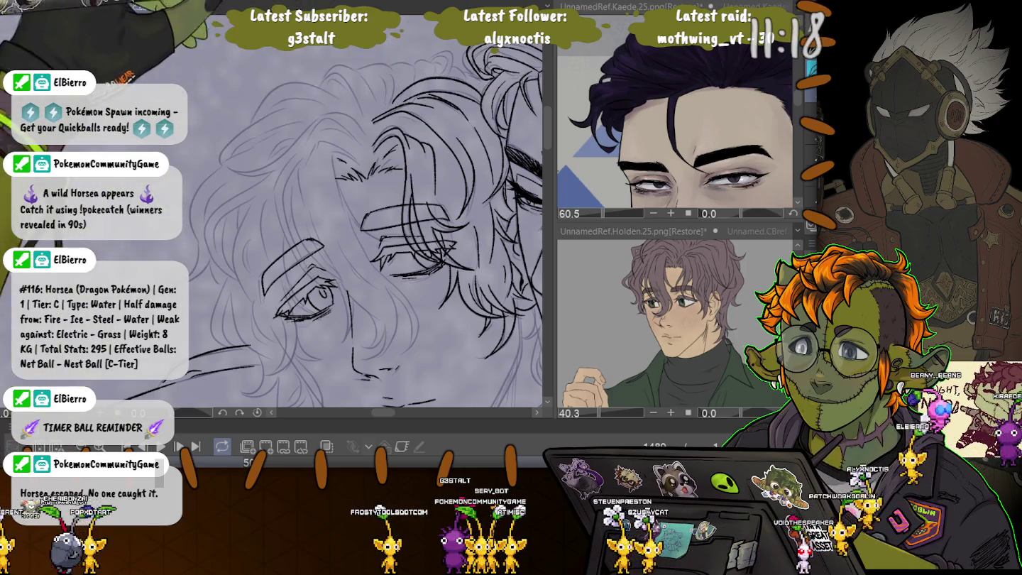
pyautogui.moveTo(310, 159)
pyautogui.mouseDown()
pyautogui.moveTo(341, 157)
pyautogui.moveTo(338, 203)
pyautogui.mouseUp()
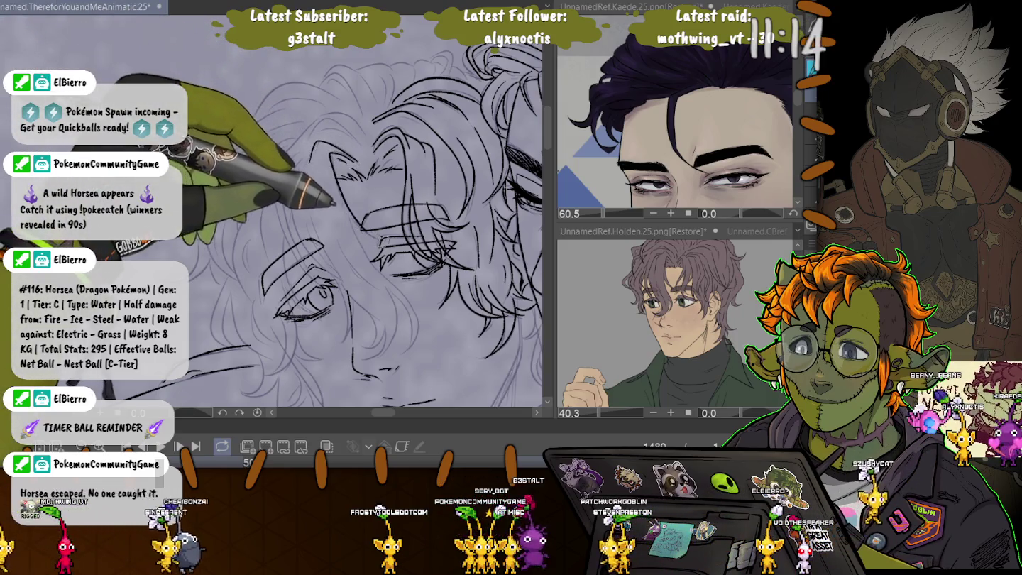
pyautogui.moveTo(380, 240); pyautogui.dragTo(387, 112)
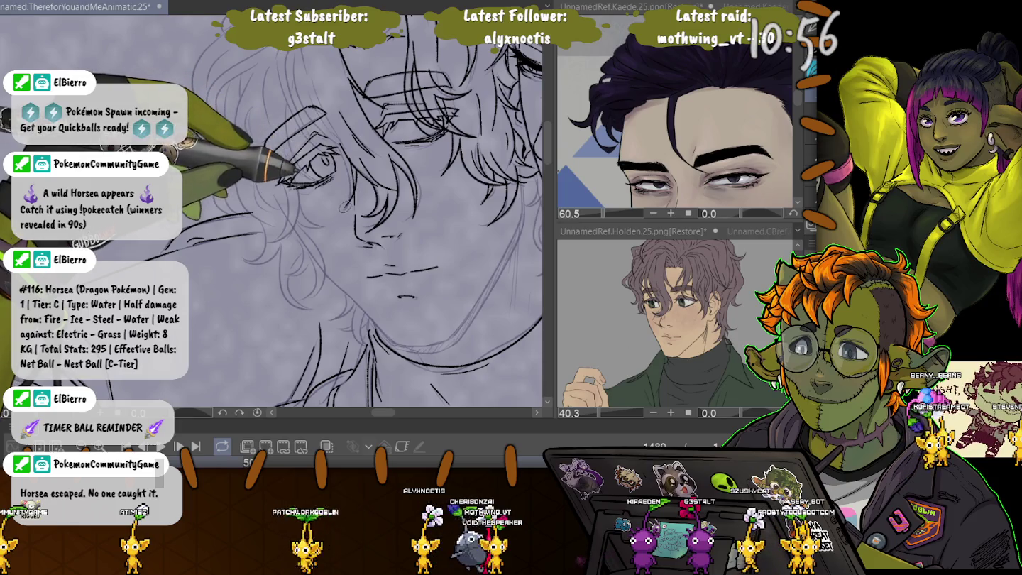
pyautogui.hotkey('ctrl', '+')
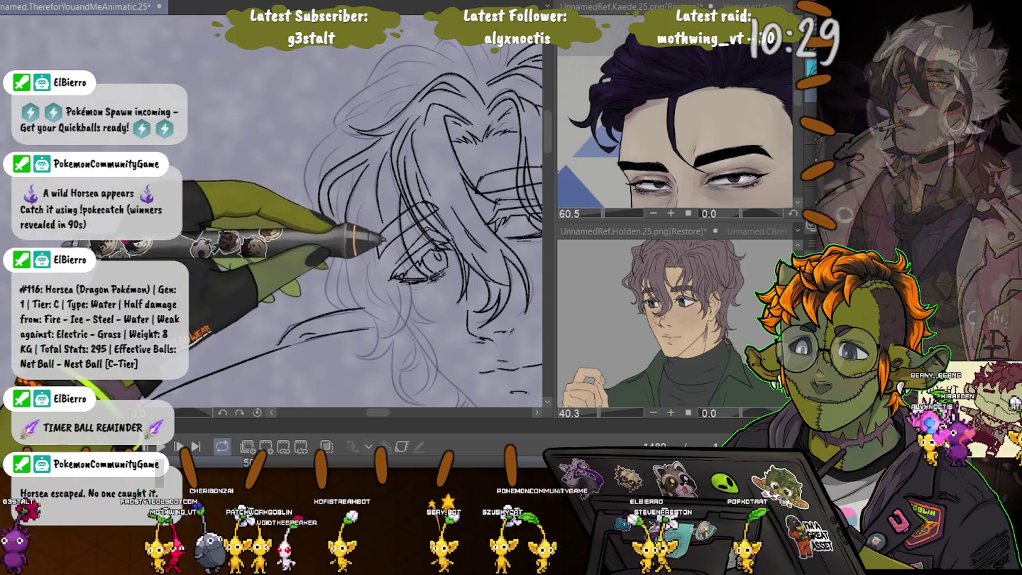
# Step: Pan up to the wavy hair around the crown of the head for further inking
pyautogui.scroll(-4, 362, 214)
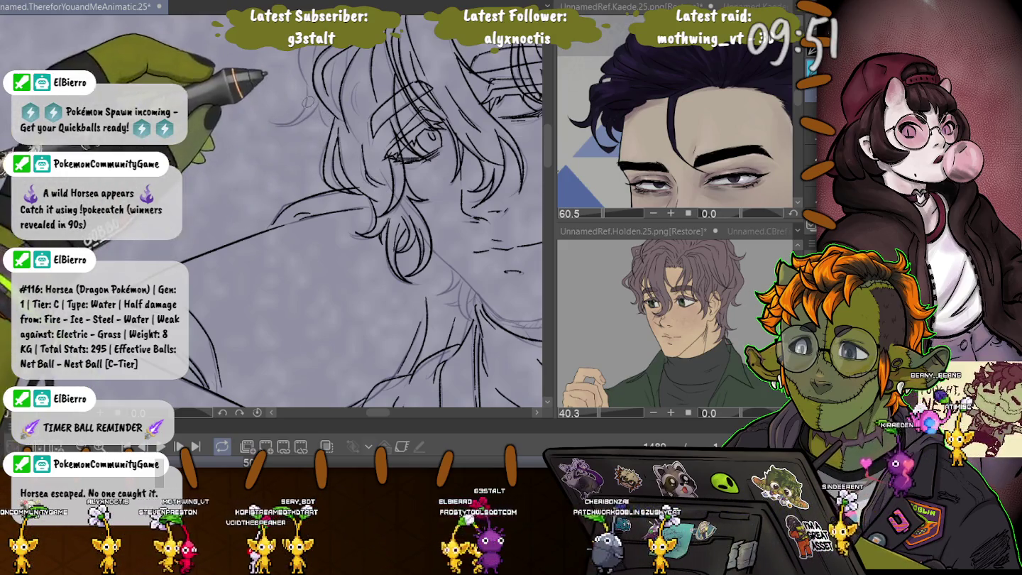
pyautogui.moveTo(369, 178); pyautogui.dragTo(411, 290)
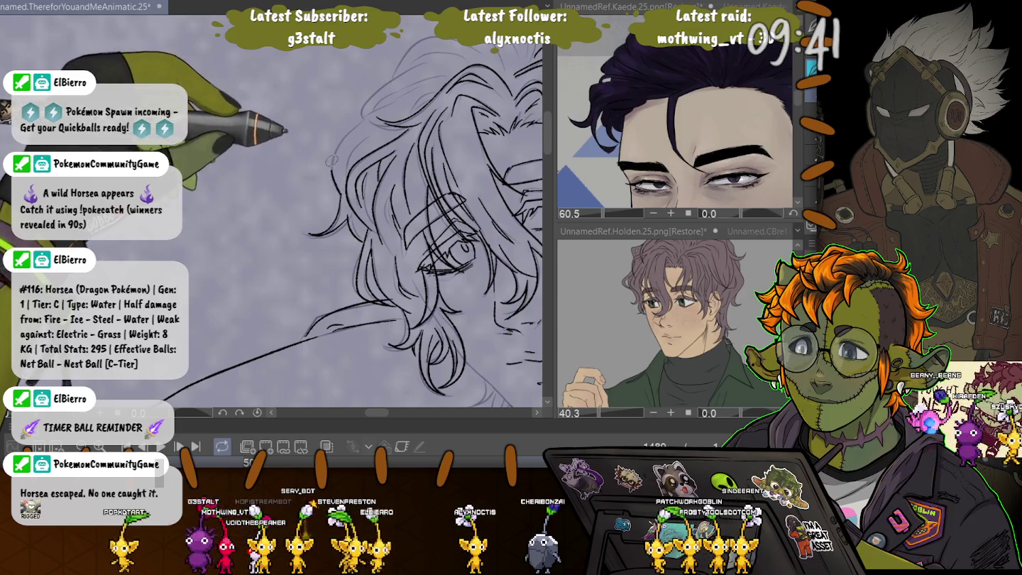
pyautogui.moveTo(355, 213); pyautogui.dragTo(326, 312)
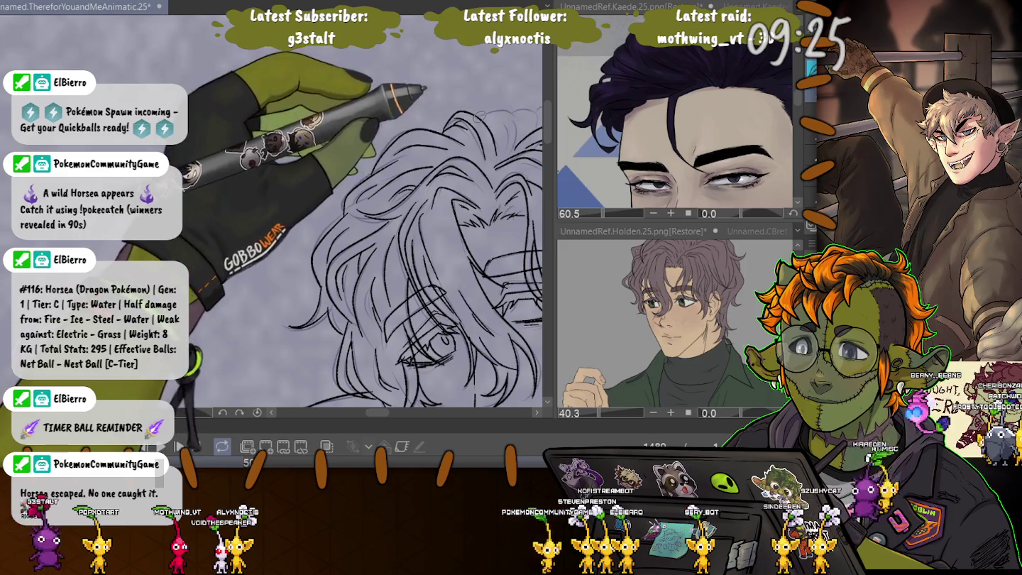
# Step: Rotate the canvas so the face is upright, then pan down to the chin, neck and torso
pyautogui.scroll(2, 278, 214)
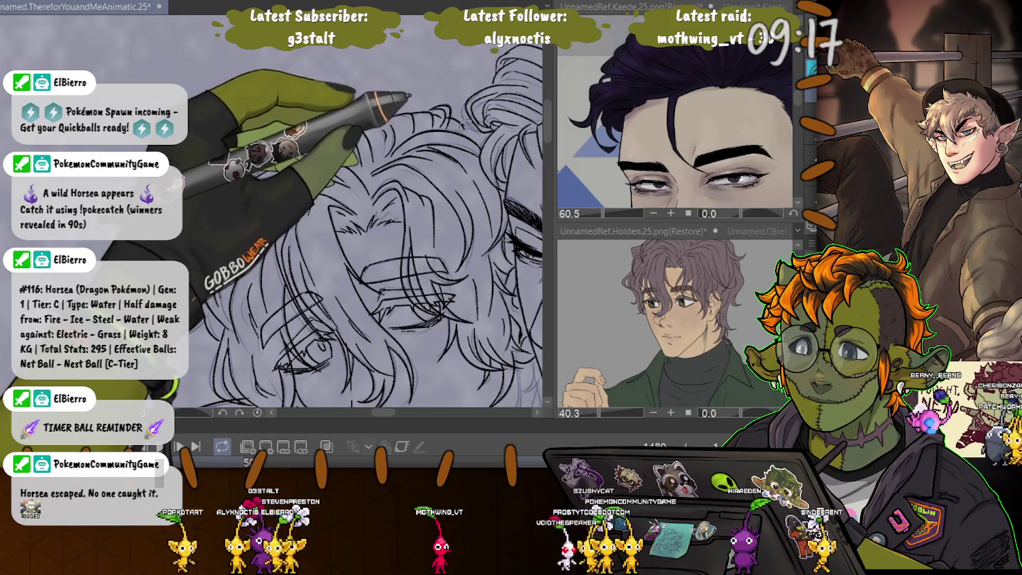
pyautogui.moveTo(342, 285); pyautogui.dragTo(270, 205)
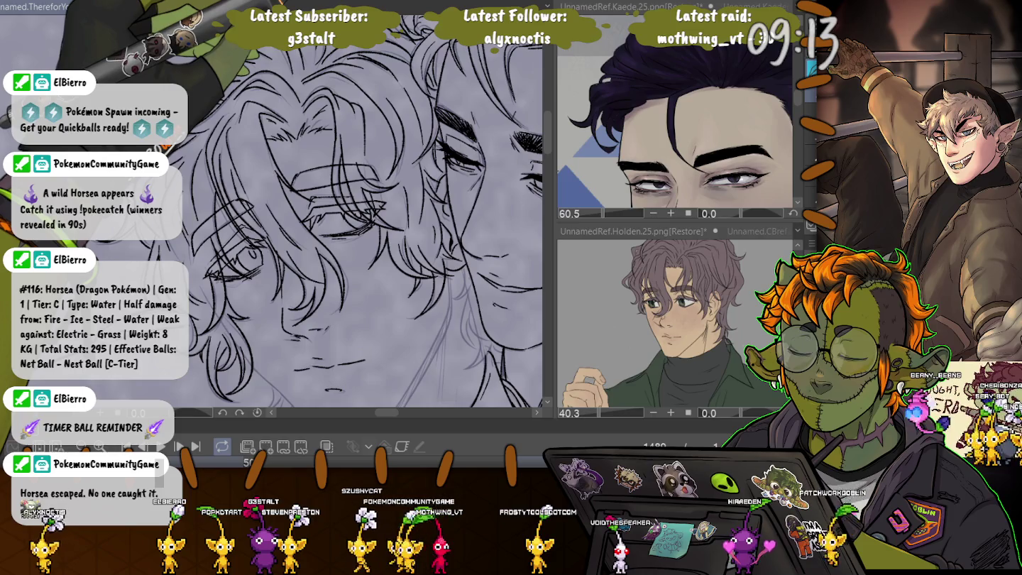
pyautogui.moveTo(340, 284); pyautogui.dragTo(277, 93)
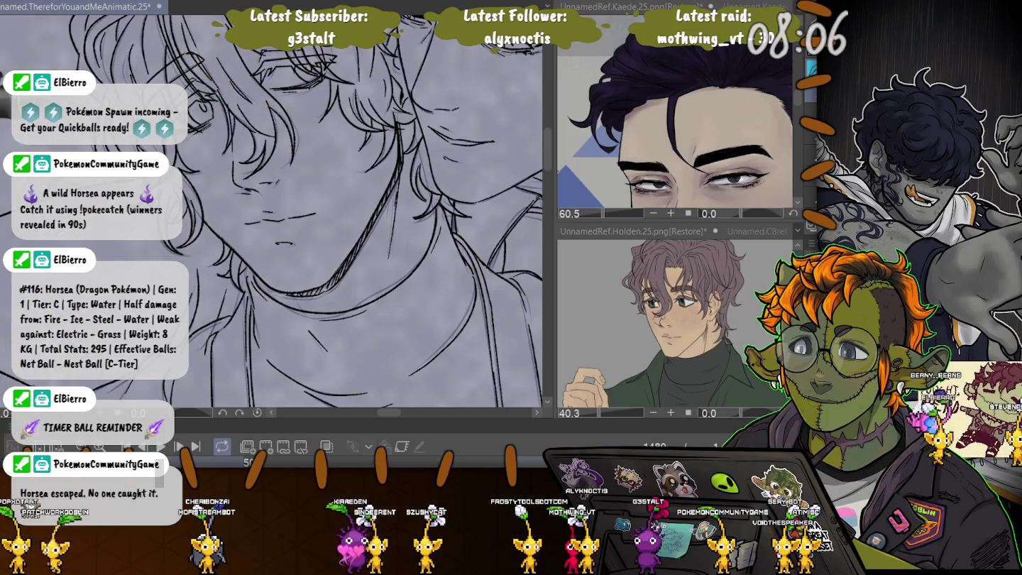
pyautogui.press('Right')
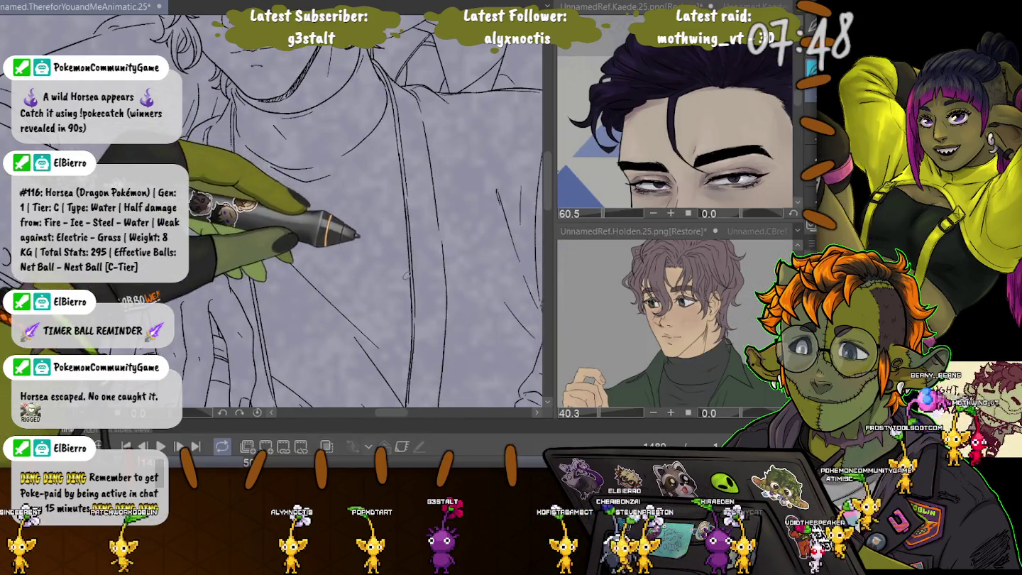
# Step: Ink a short diagonal line on the figures' jacket, then scroll back up
pyautogui.moveTo(360, 245); pyautogui.dragTo(401, 275)
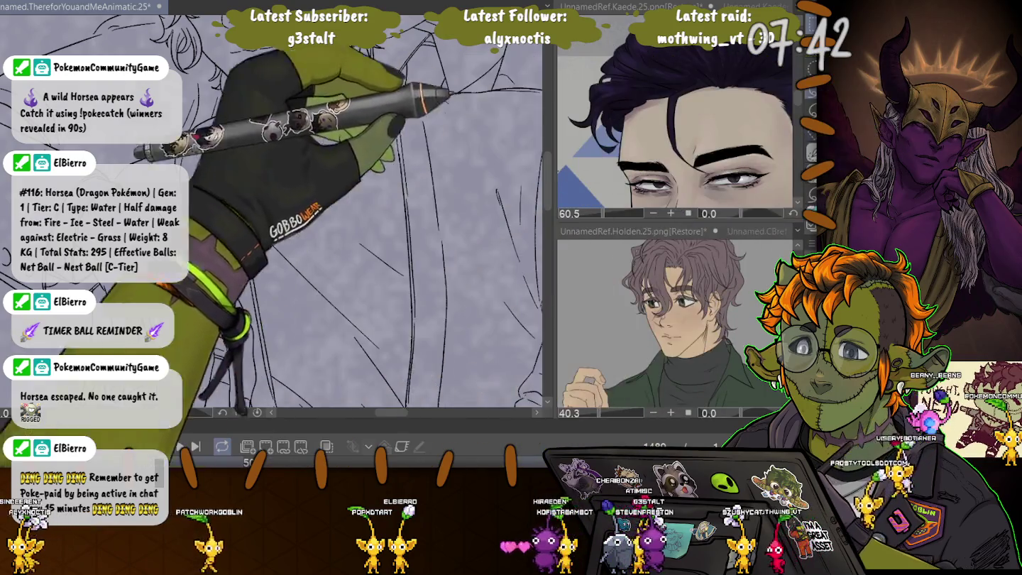
pyautogui.scroll(5, 269, 213)
# Step: Lasso the hair strands over the eye and the left and upper hair lines, then deselect
pyautogui.scroll(3, 359, 170)
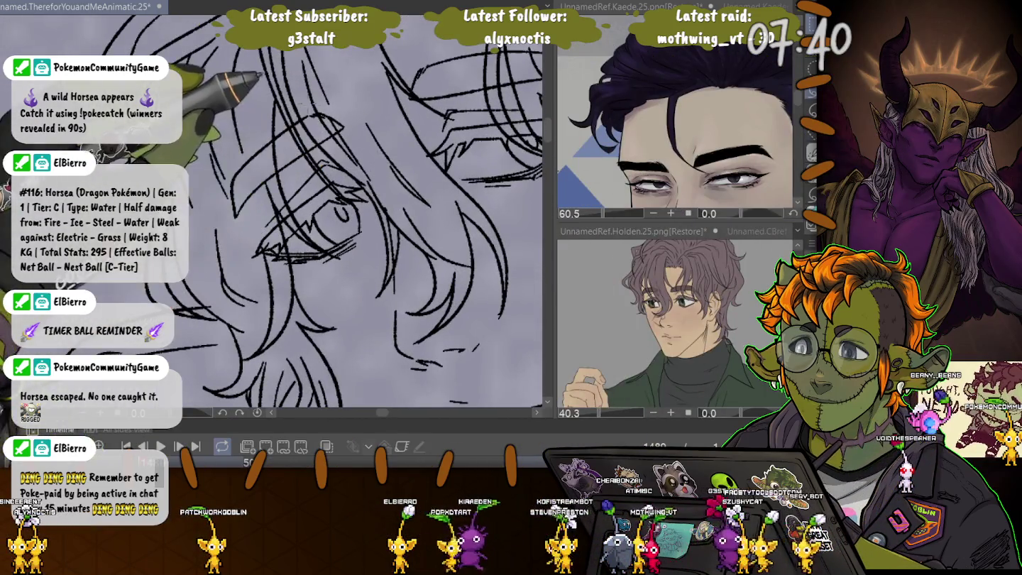
pyautogui.moveTo(428, 159); pyautogui.dragTo(425, 159)
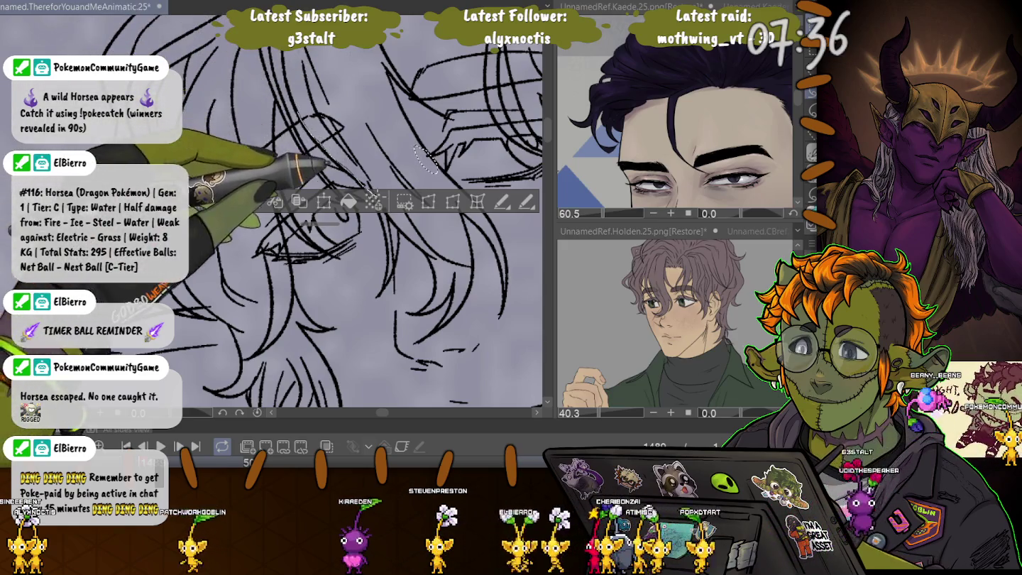
pyautogui.moveTo(305, 100); pyautogui.dragTo(312, 152)
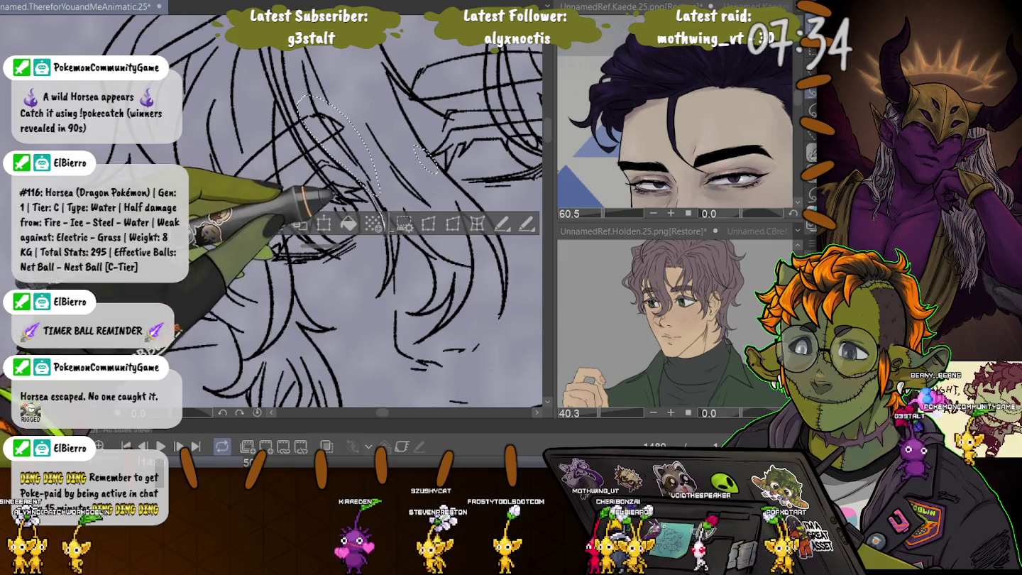
pyautogui.moveTo(305, 100); pyautogui.dragTo(259, 117)
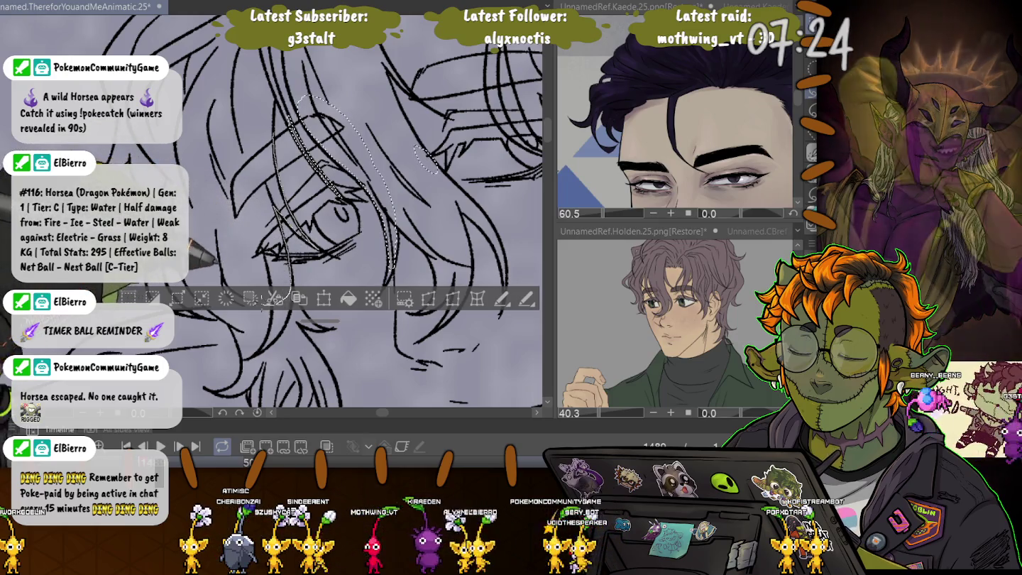
pyautogui.moveTo(206, 152); pyautogui.dragTo(269, 301)
pyautogui.moveTo(365, 118); pyautogui.dragTo(237, 197)
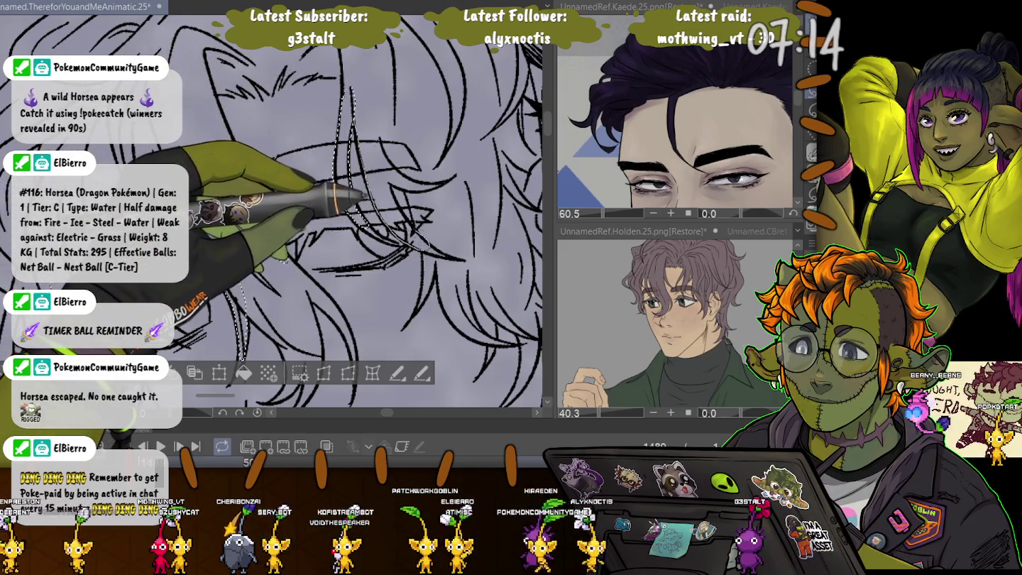
pyautogui.moveTo(205, 202); pyautogui.dragTo(242, 358)
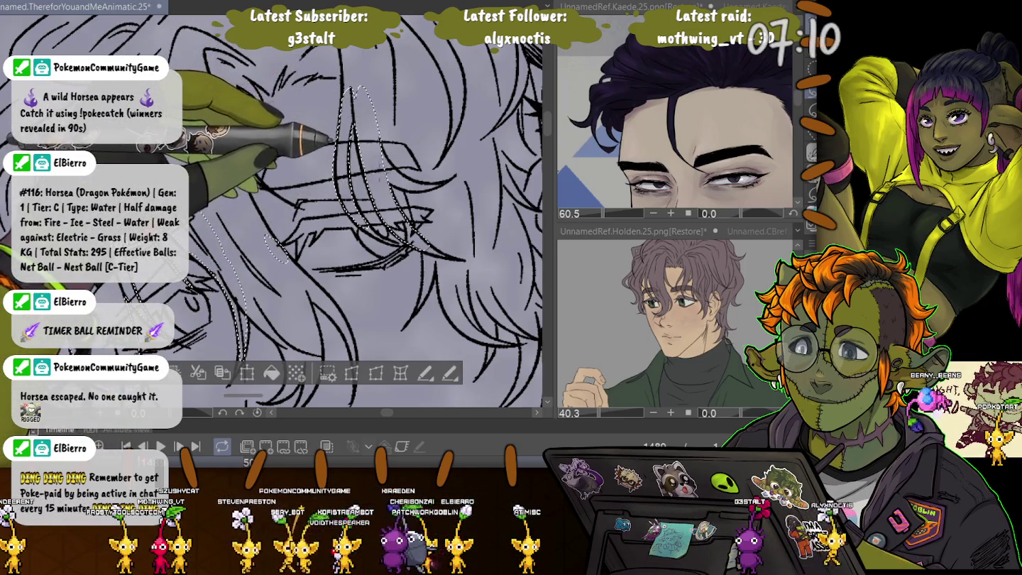
pyautogui.moveTo(376, 130); pyautogui.dragTo(326, 126)
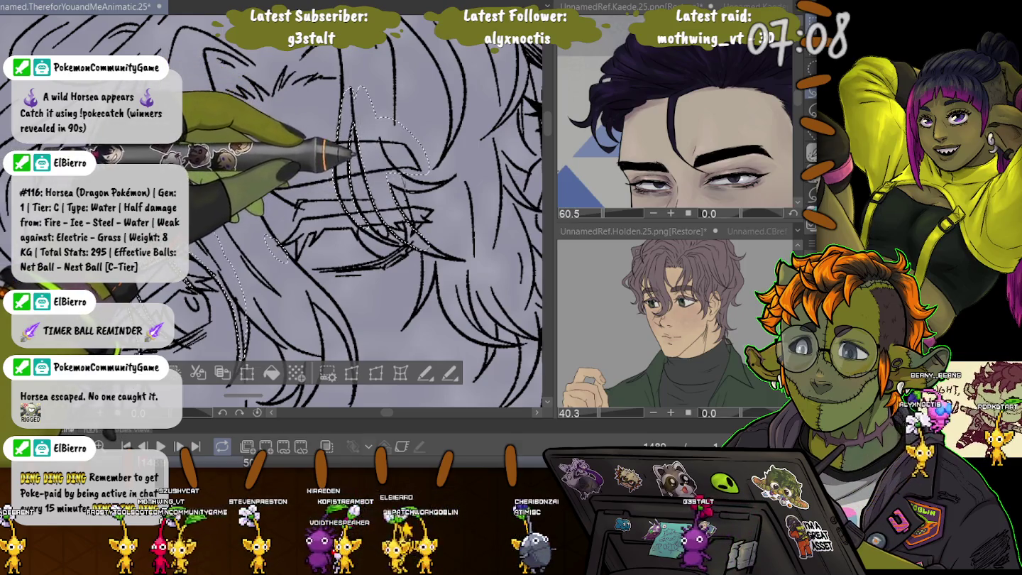
pyautogui.moveTo(430, 171); pyautogui.dragTo(418, 249)
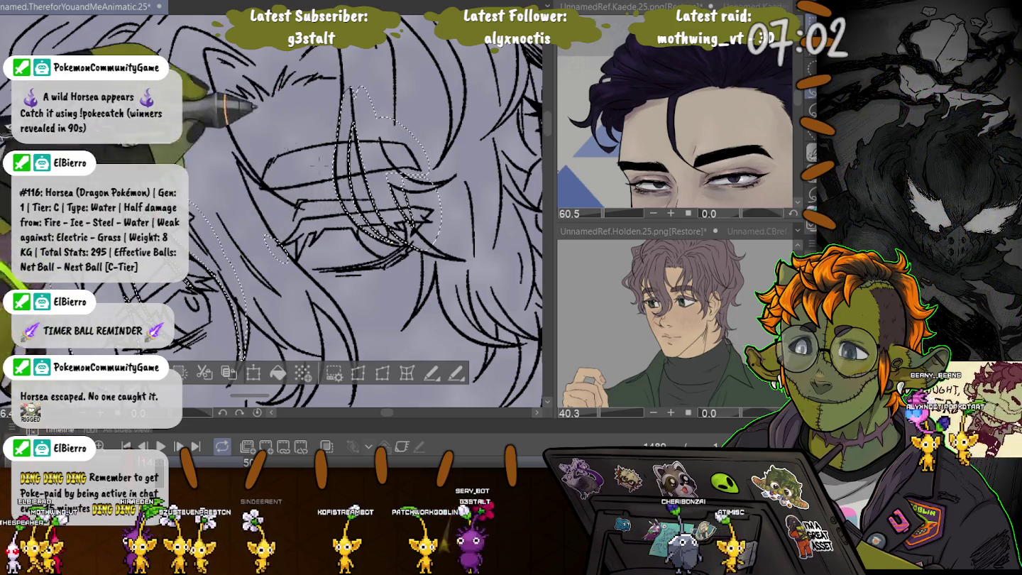
pyautogui.scroll(-3, 316, 106)
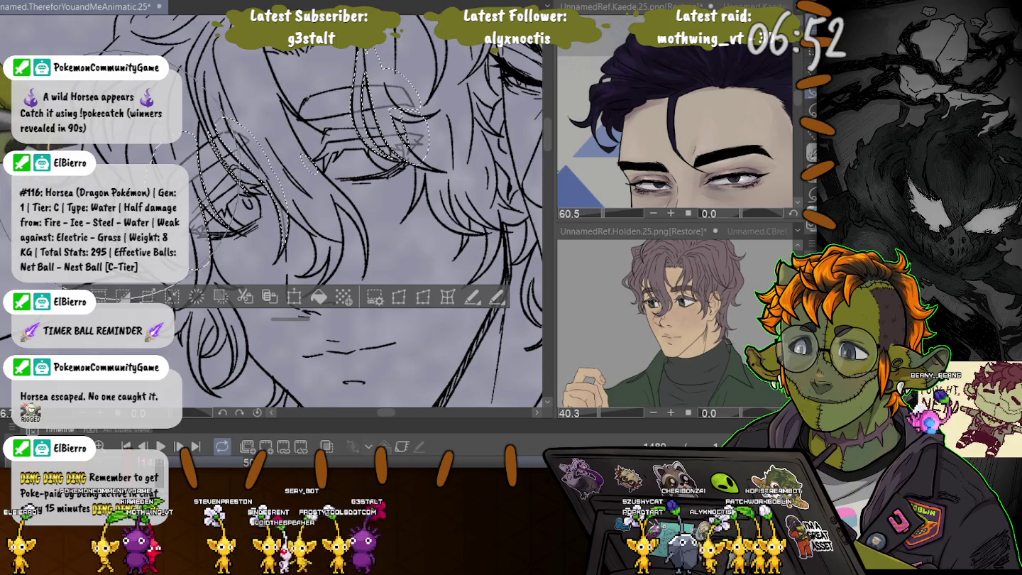
pyautogui.hotkey('ctrl', 'd')
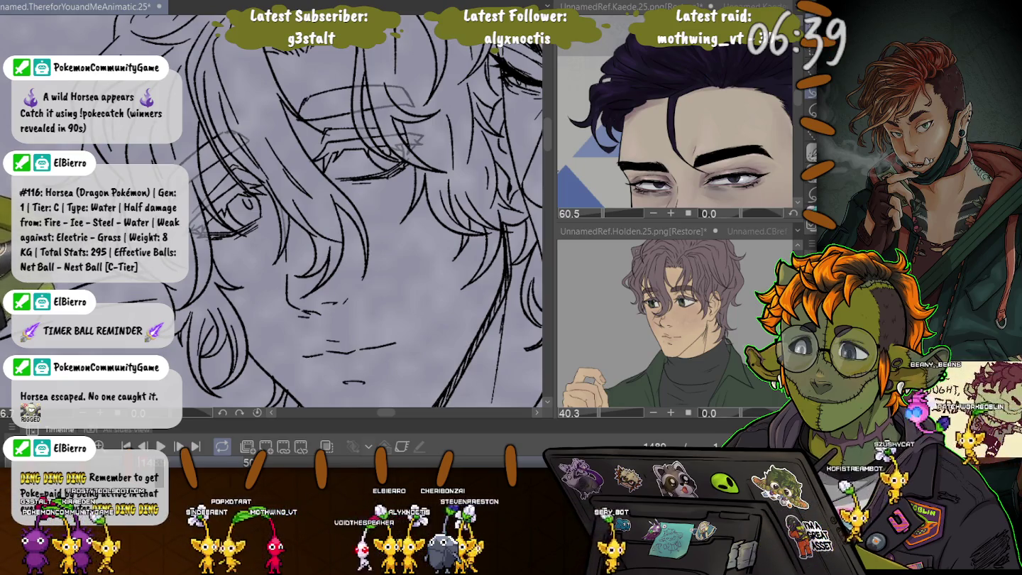
# Step: Zoom out to the full drawing, then zoom back in on the left character's hair and eye
pyautogui.scroll(-2, 320, 212)
pyautogui.scroll(-2, 320, 214)
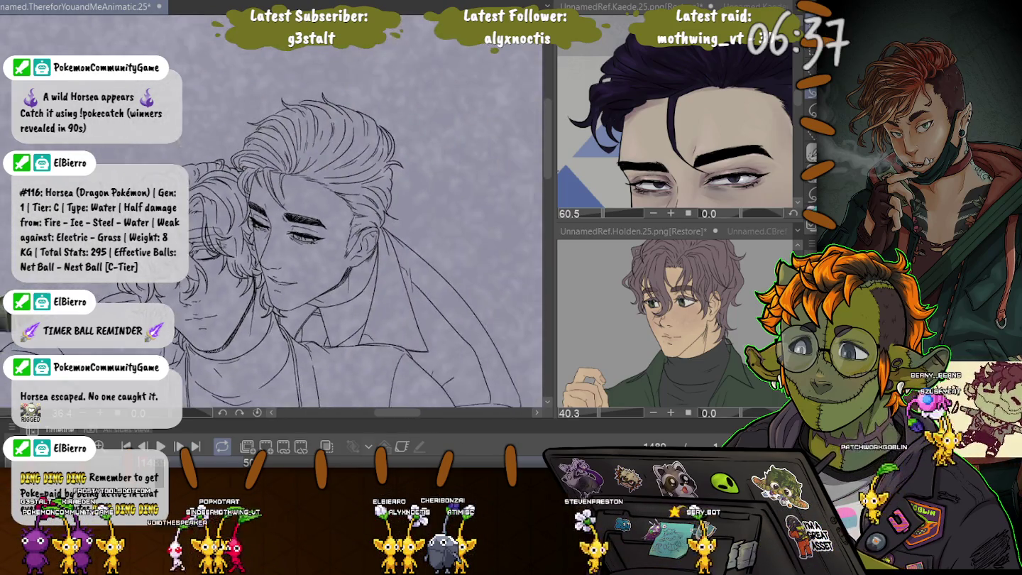
pyautogui.scroll(-2, 320, 213)
pyautogui.scroll(-2, 319, 213)
pyautogui.scroll(-2, 319, 213)
pyautogui.scroll(-1, 319, 213)
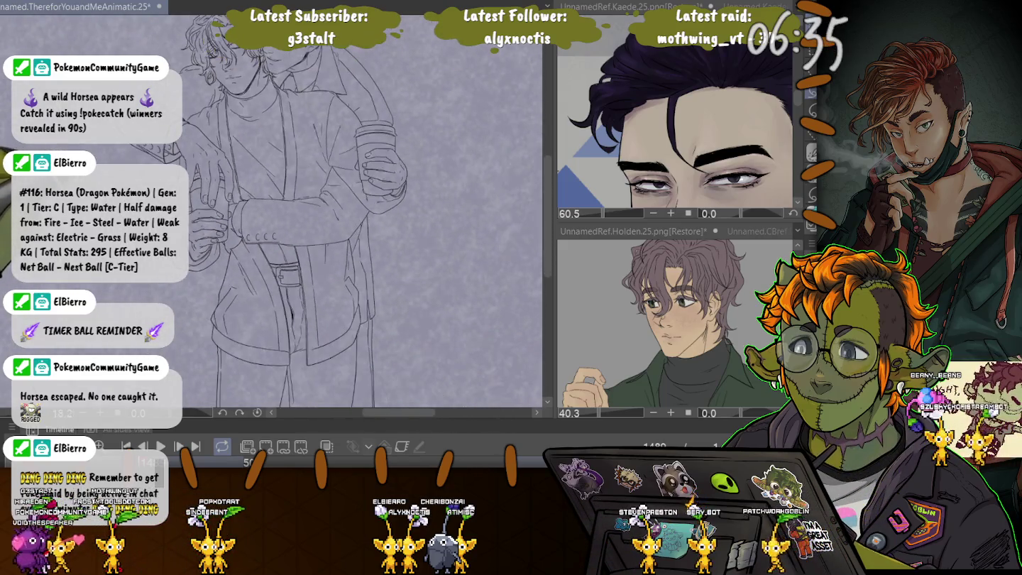
pyautogui.scroll(-1, 319, 213)
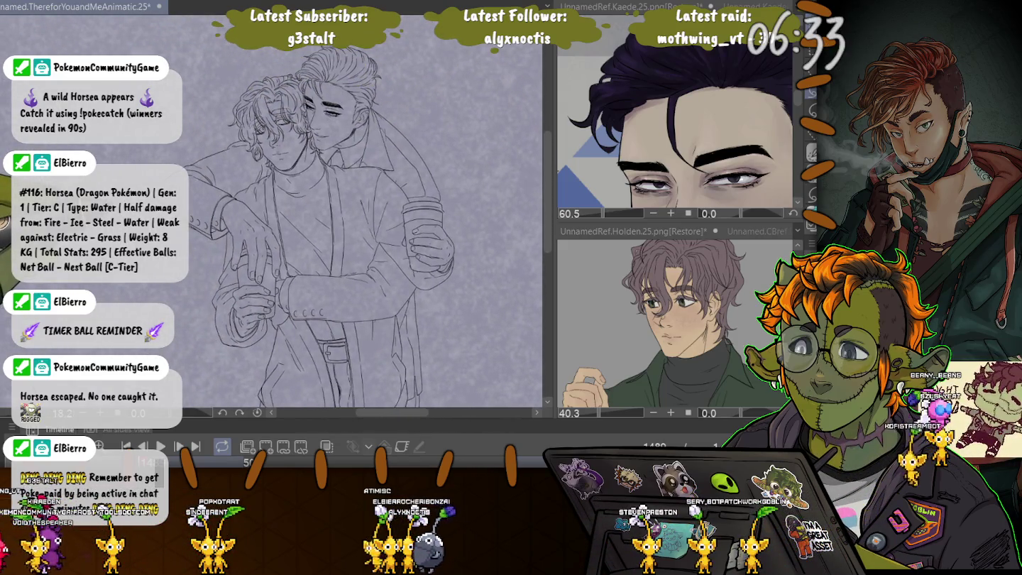
pyautogui.scroll(1, 320, 178)
pyautogui.scroll(1, 319, 178)
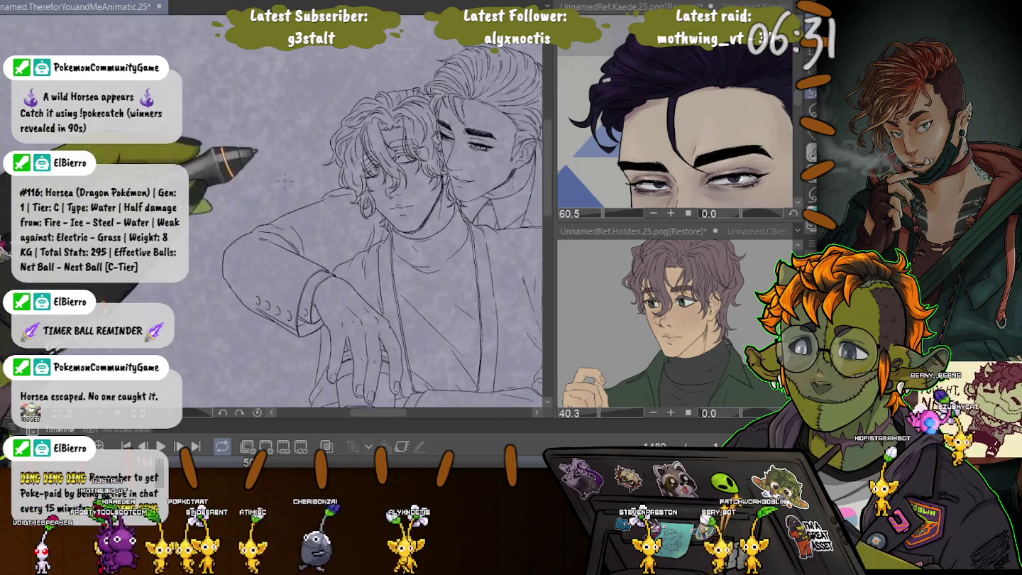
pyautogui.scroll(1, 320, 177)
pyautogui.scroll(1, 319, 178)
pyautogui.scroll(2, 319, 178)
pyautogui.scroll(1, 320, 177)
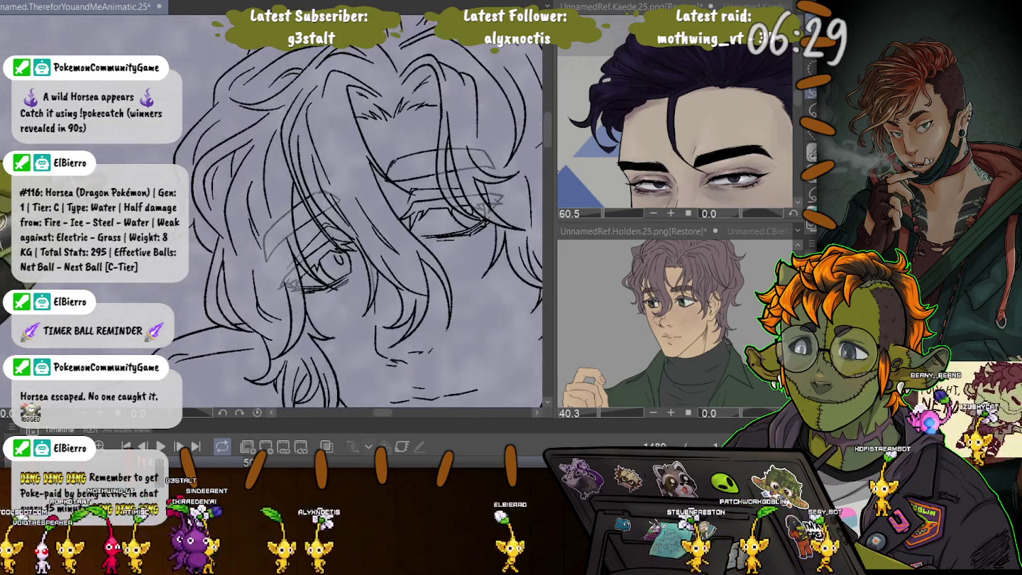
pyautogui.scroll(2, 319, 177)
pyautogui.scroll(1, 319, 177)
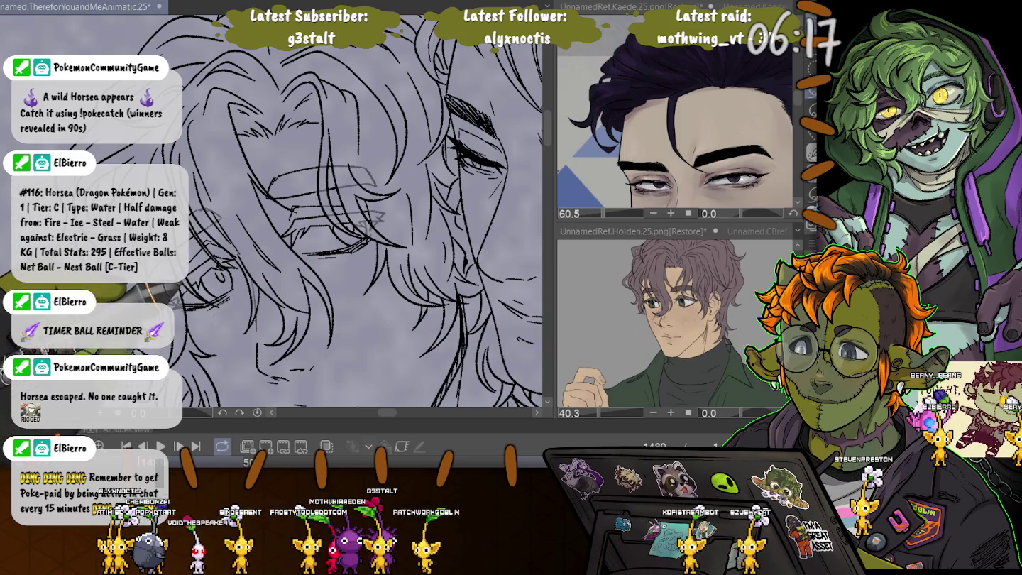
# Step: Undo the last hair edit, then lasso and transform the strokes around the left eye
pyautogui.hotkey('ctrl', 'z')
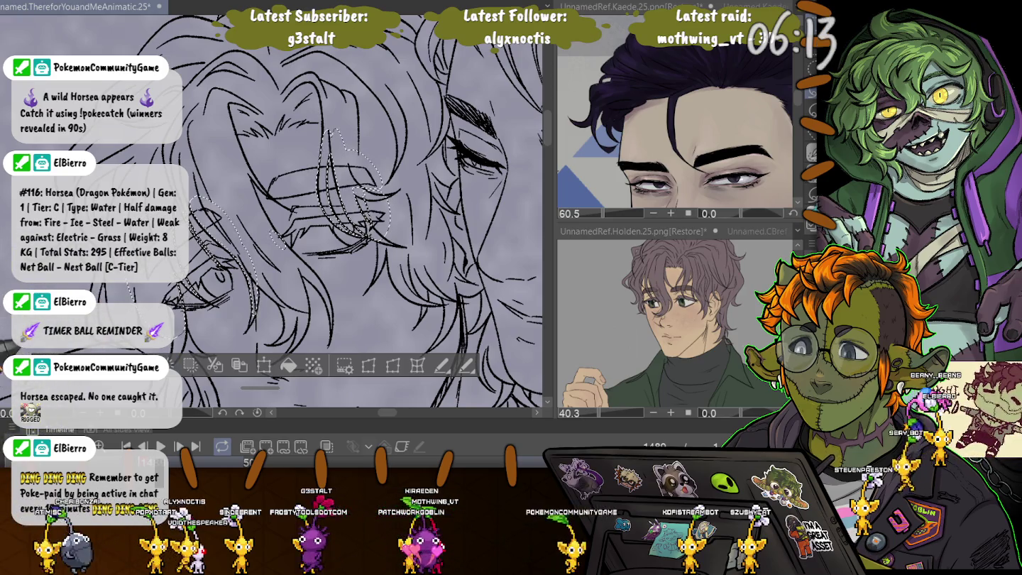
pyautogui.hotkey('ctrl', 'd')
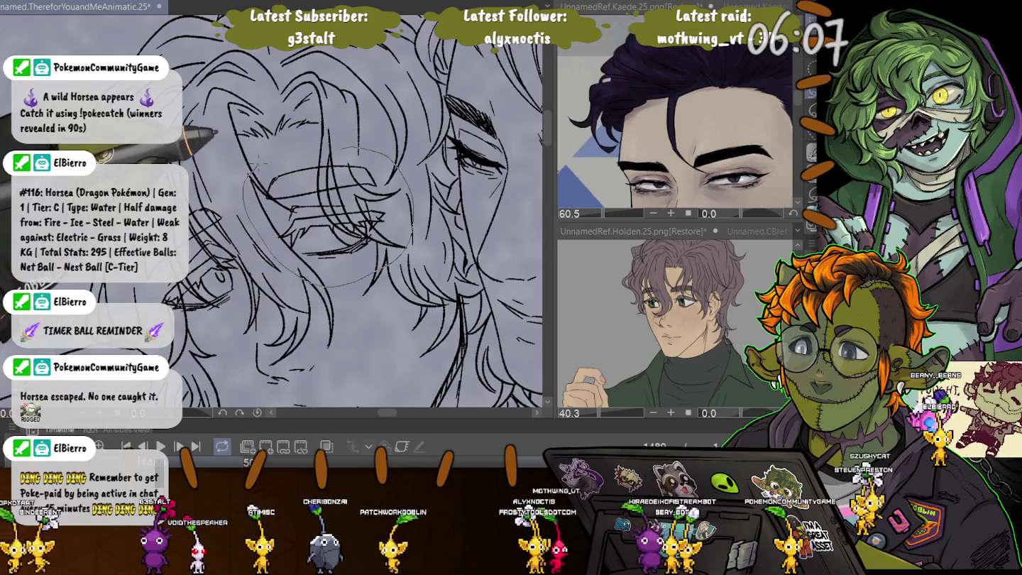
pyautogui.moveTo(262, 159); pyautogui.dragTo(250, 178)
pyautogui.hotkey('ctrl', 't')
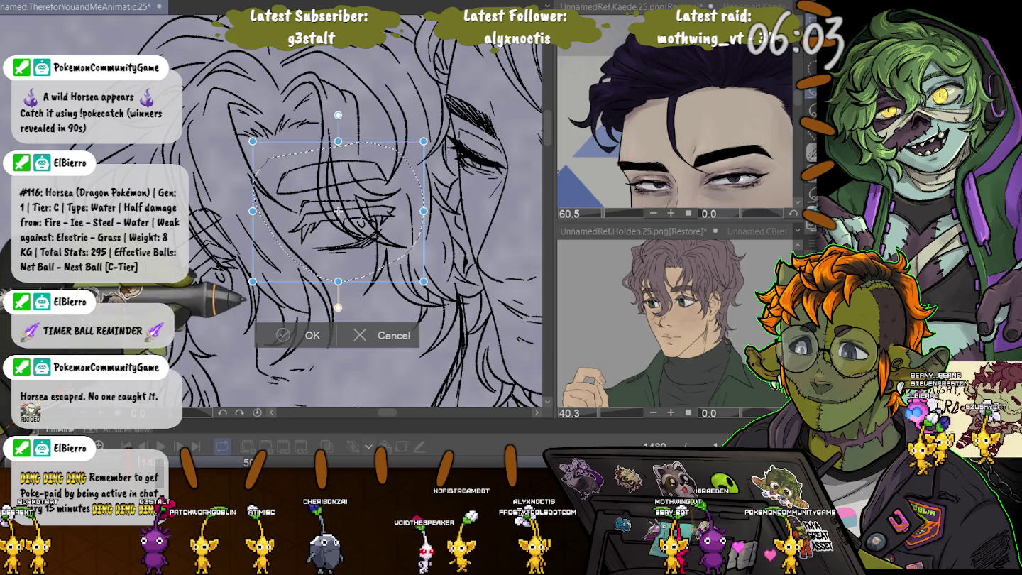
pyautogui.press('Return')
pyautogui.scroll(-2, 340, 213)
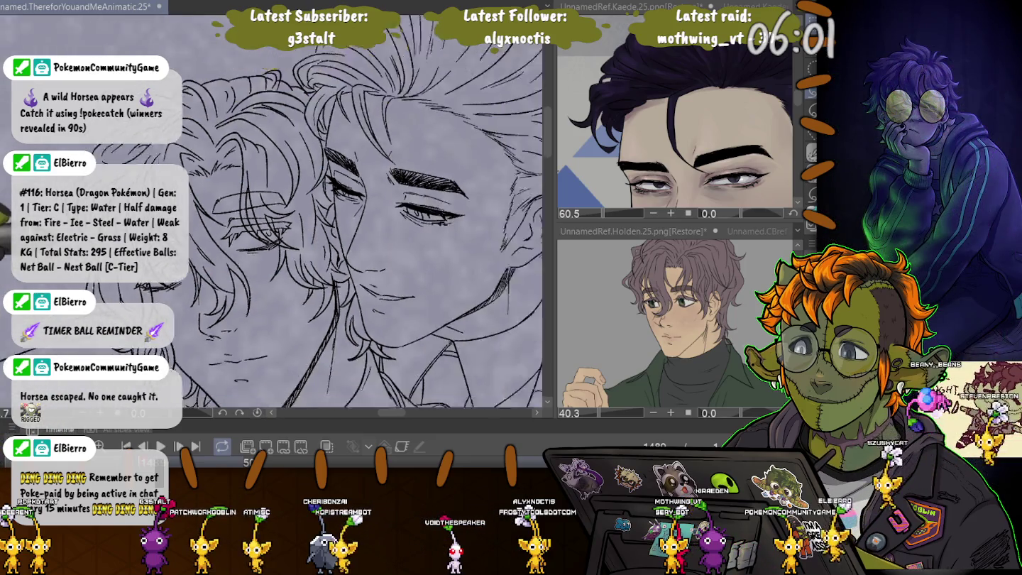
# Step: Lasso the left character's eye strokes, transform them into place, and deselect
pyautogui.scroll(-2, 342, 214)
pyautogui.scroll(-2, 341, 213)
pyautogui.scroll(2, 334, 213)
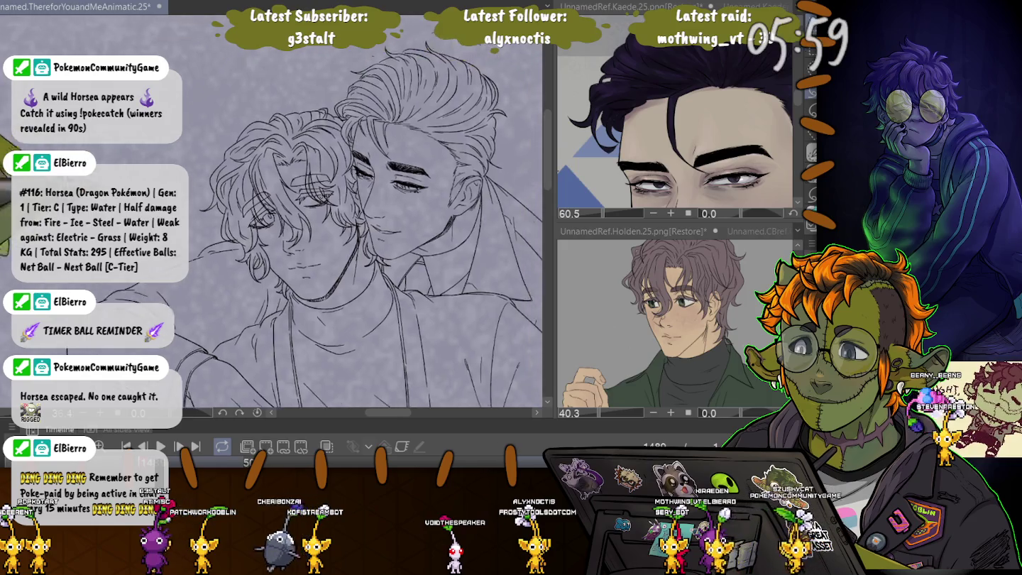
pyautogui.scroll(1, 333, 214)
pyautogui.moveTo(330, 164); pyautogui.dragTo(313, 175)
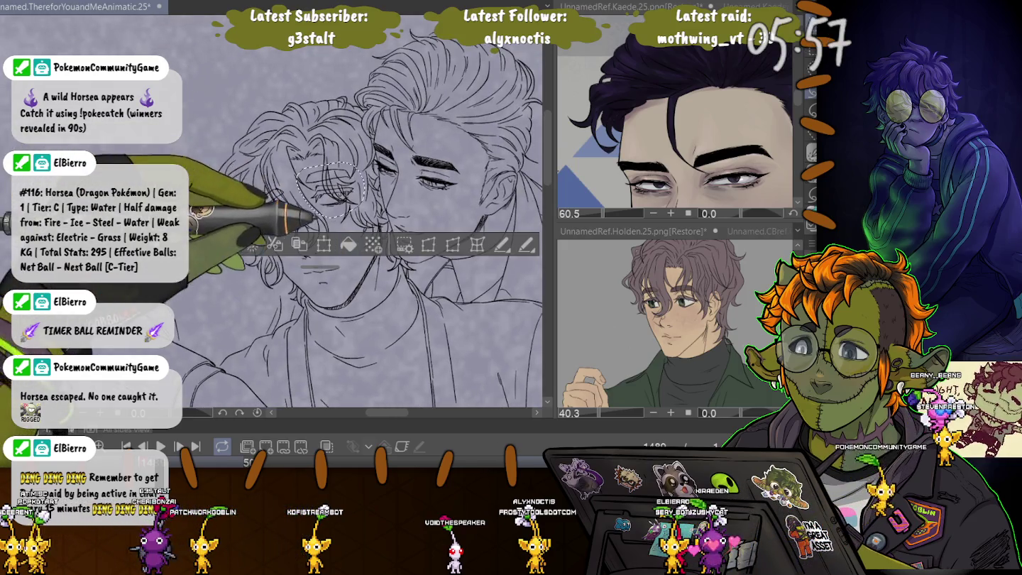
pyautogui.hotkey('ctrl', 't')
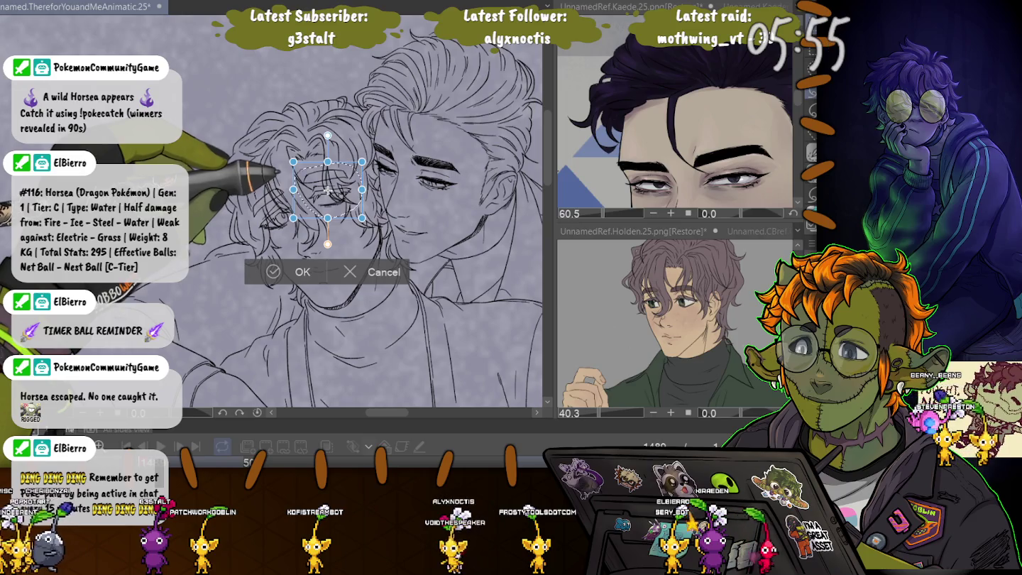
pyautogui.press('Return')
pyautogui.hotkey('ctrl', 'd')
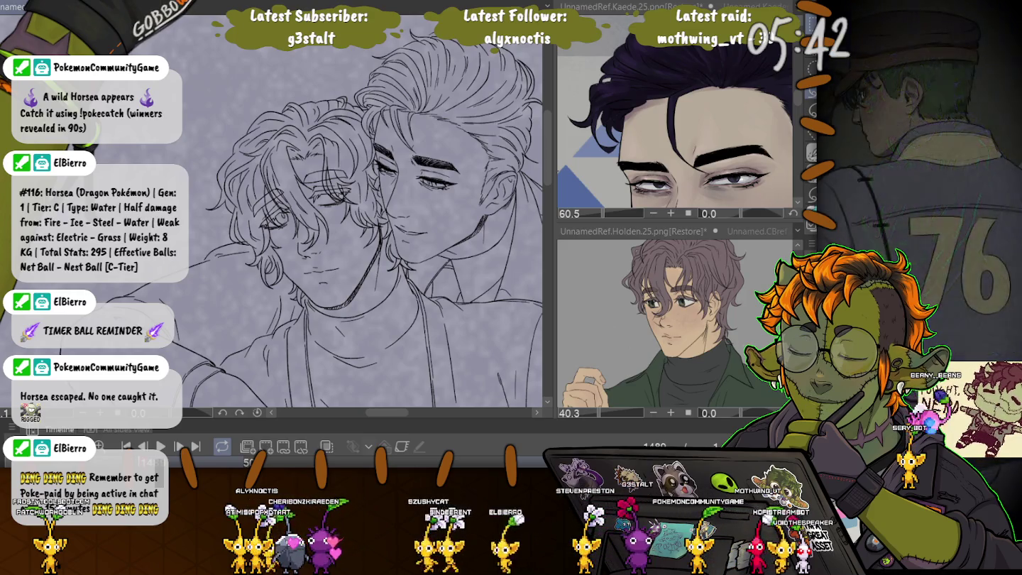
pyautogui.scroll(2, 298, 214)
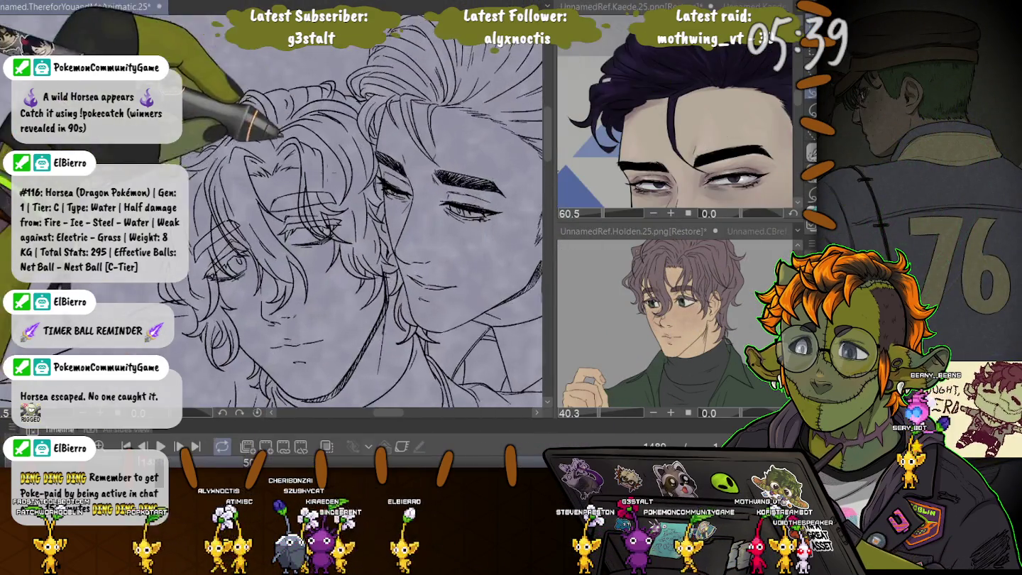
# Step: Lasso two loops of hair strands over the left eye and pan to the upper strands
pyautogui.scroll(2, 298, 214)
pyautogui.scroll(2, 298, 213)
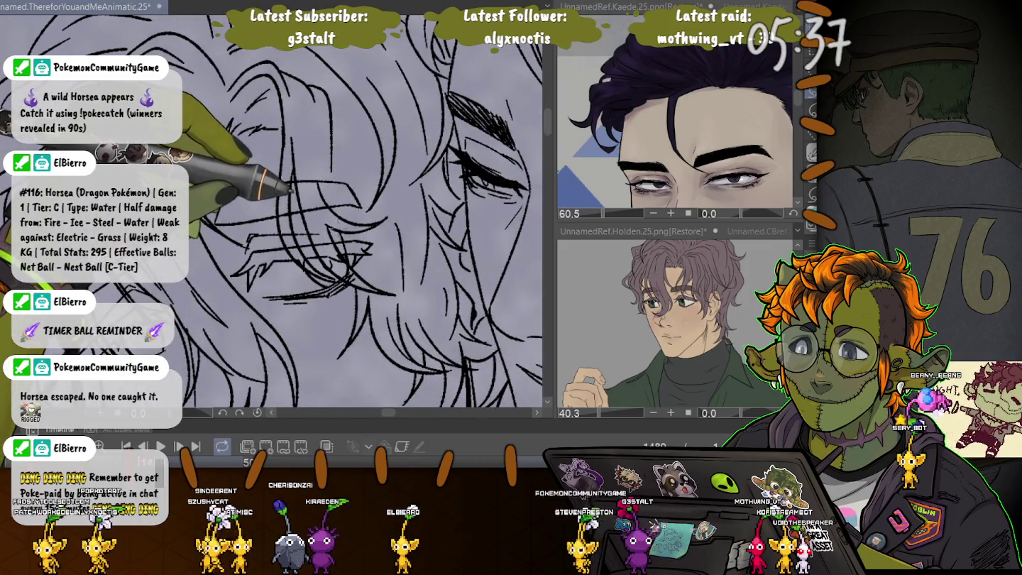
pyautogui.moveTo(355, 221)
pyautogui.mouseDown()
pyautogui.moveTo(341, 235)
pyautogui.moveTo(341, 276)
pyautogui.mouseUp()
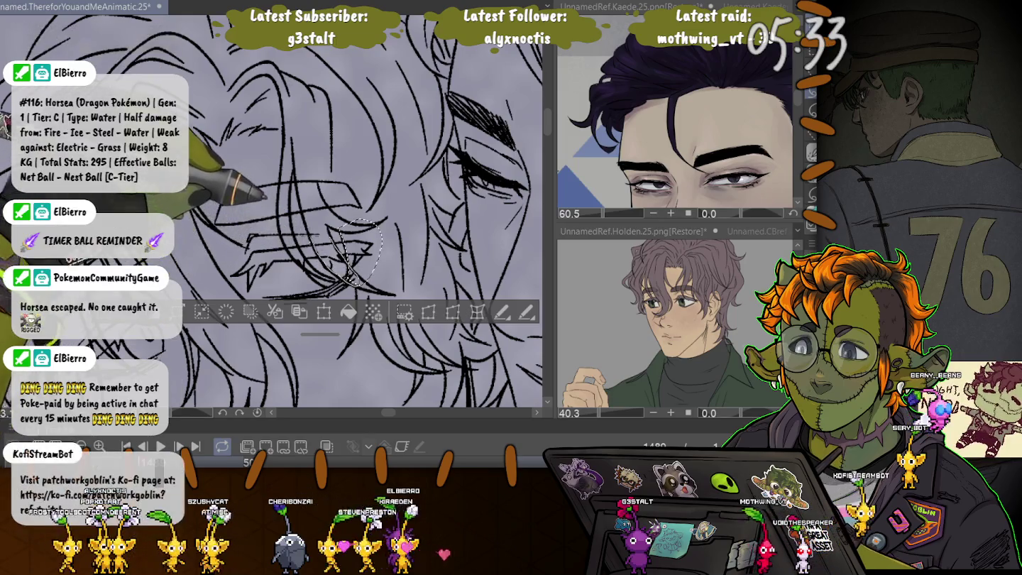
pyautogui.moveTo(297, 174); pyautogui.dragTo(323, 222)
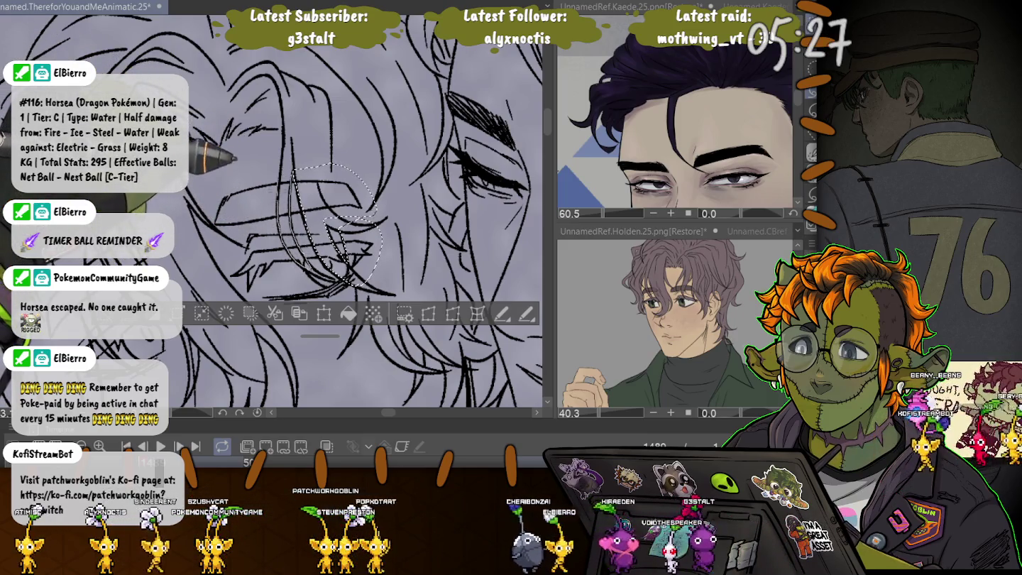
pyautogui.scroll(1, 354, 214)
pyautogui.moveTo(157, 224); pyautogui.dragTo(245, 103)
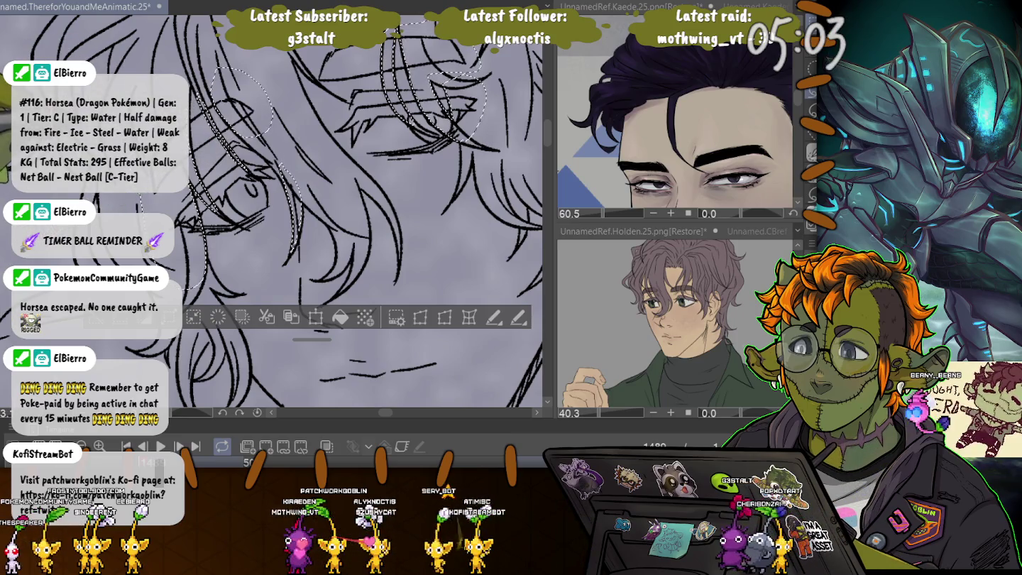
pyautogui.scroll(-2, 329, 214)
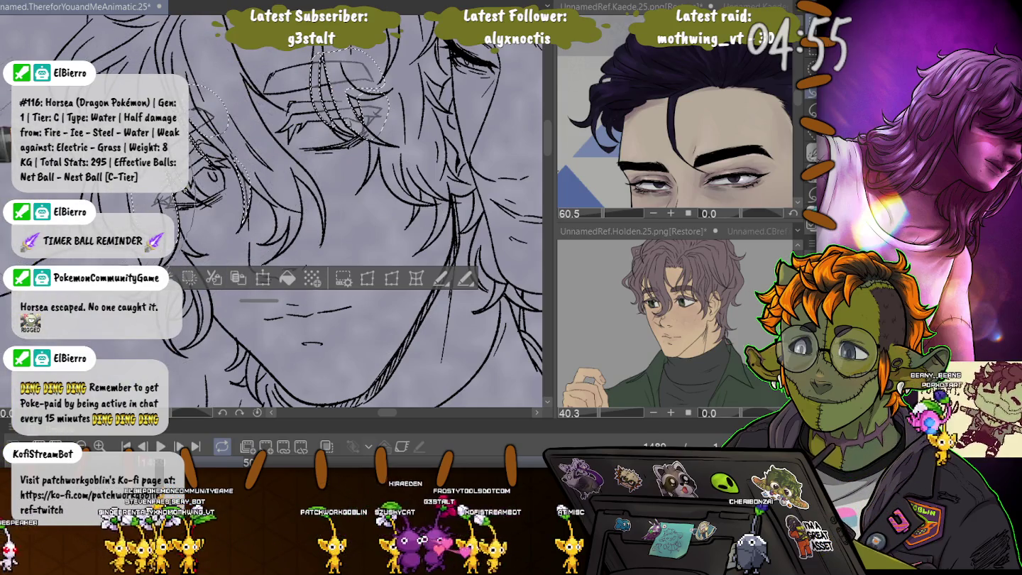
# Step: Deselect the hair strands and zoom out to review the left character's face
pyautogui.hotkey('ctrl', 'd')
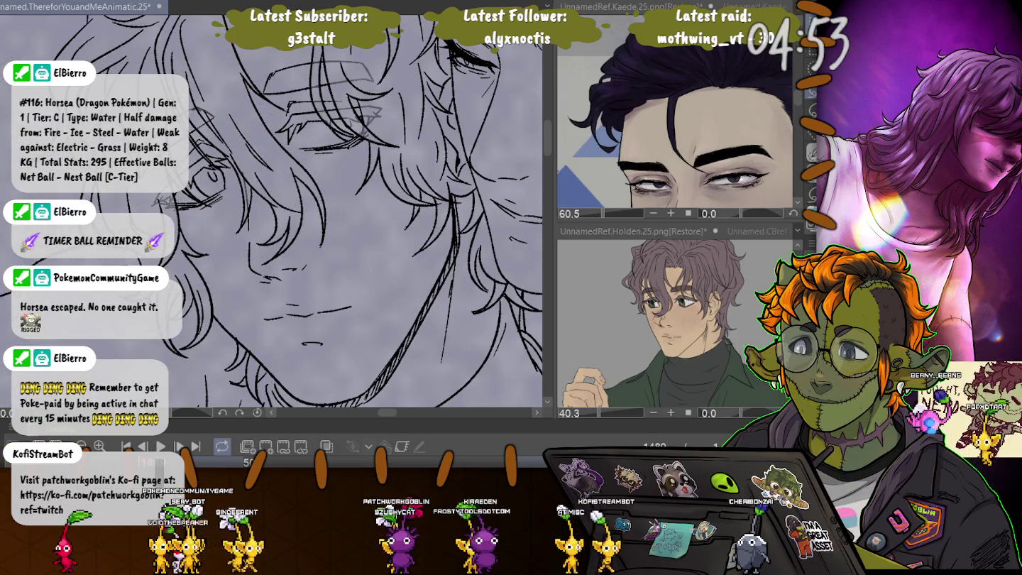
pyautogui.scroll(-2, 270, 213)
pyautogui.scroll(-2, 269, 214)
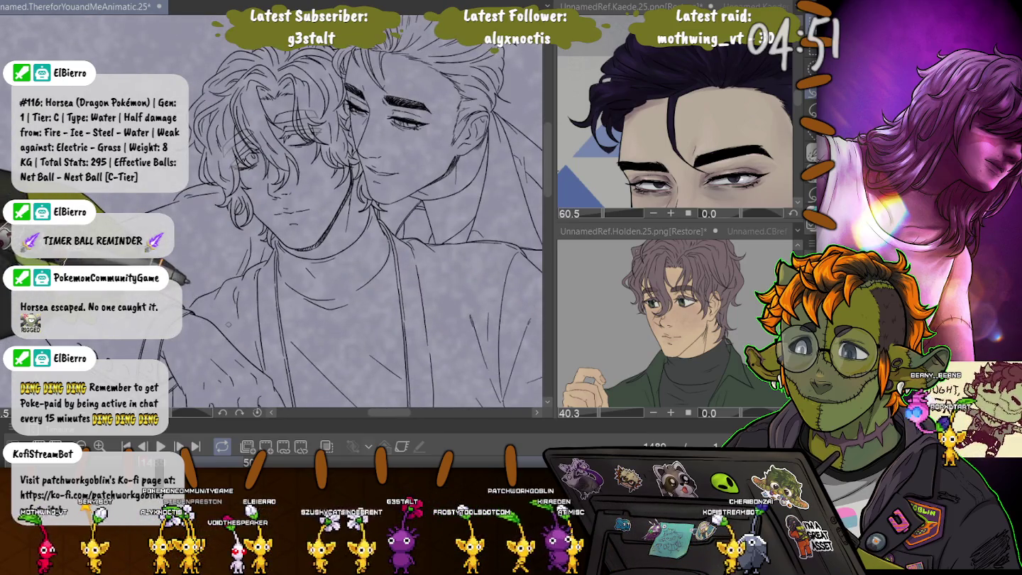
pyautogui.scroll(-1, 229, 329)
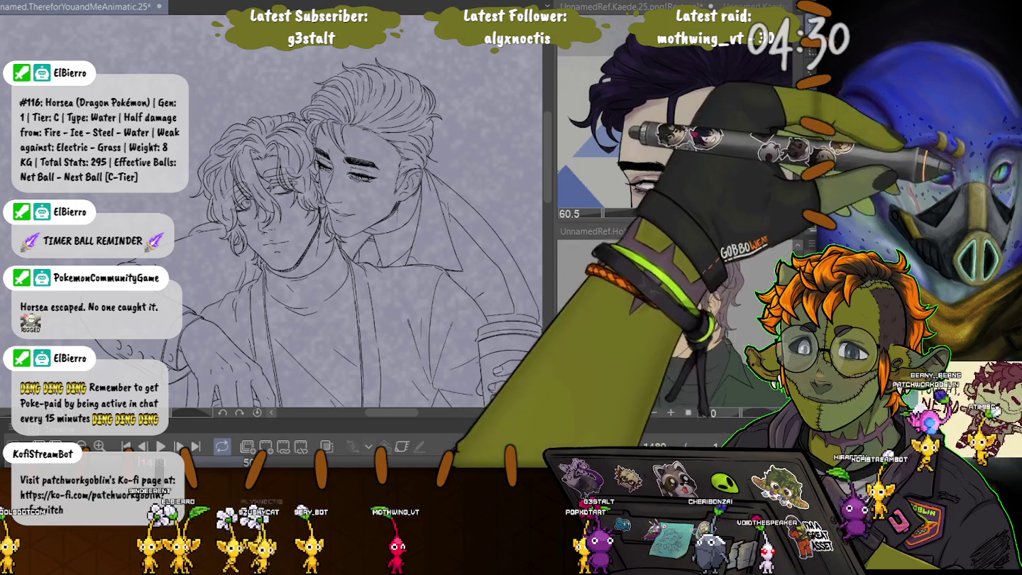
pyautogui.scroll(2, 339, 211)
pyautogui.scroll(2, 250, 183)
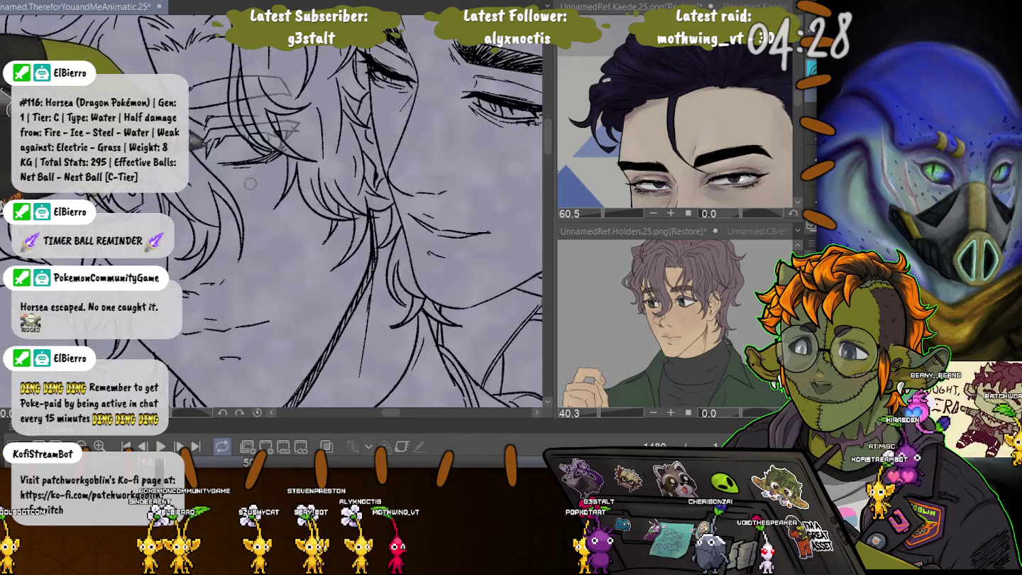
pyautogui.scroll(-2, 253, 186)
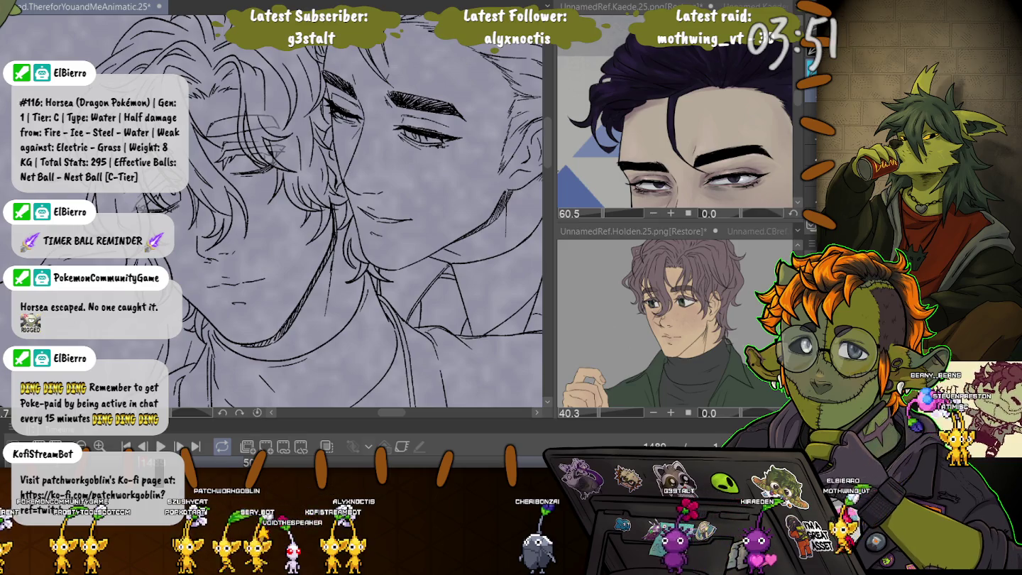
# Step: Remove the stray lines beside the dark-haired man's eye, then zoom out and pan to both figures
pyautogui.scroll(2, 259, 162)
pyautogui.scroll(2, 259, 163)
pyautogui.scroll(2, 258, 161)
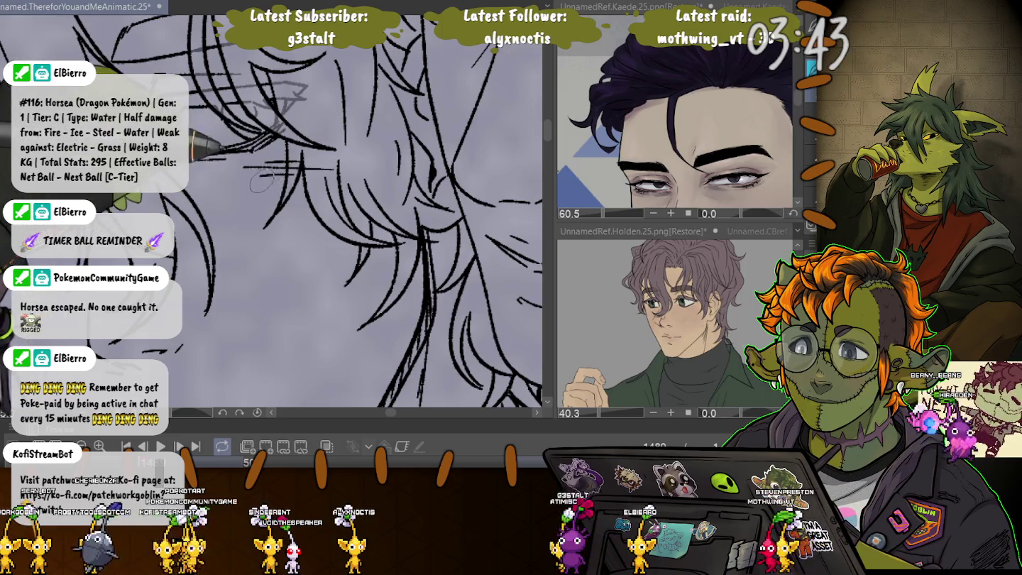
pyautogui.hotkey('ctrl', '-')
pyautogui.hotkey('ctrl', '-')
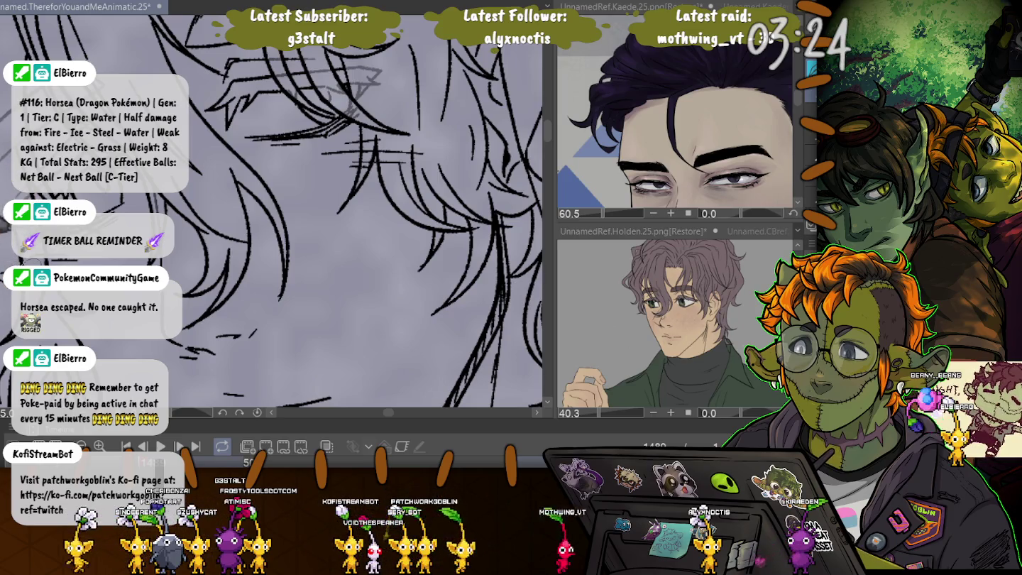
pyautogui.hotkey('ctrl', '0')
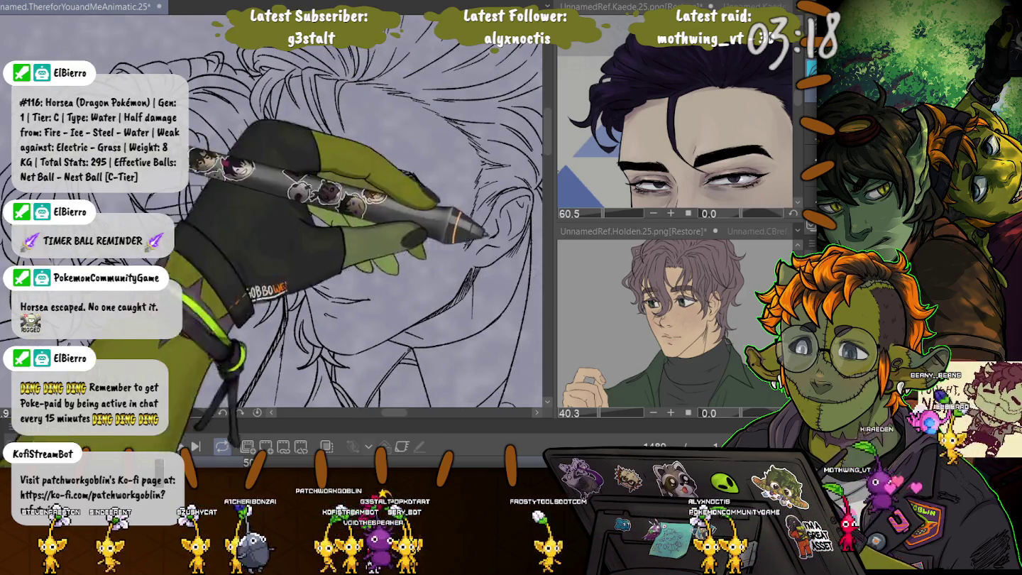
pyautogui.hotkey('ctrl', '+')
pyautogui.hotkey('ctrl', '+')
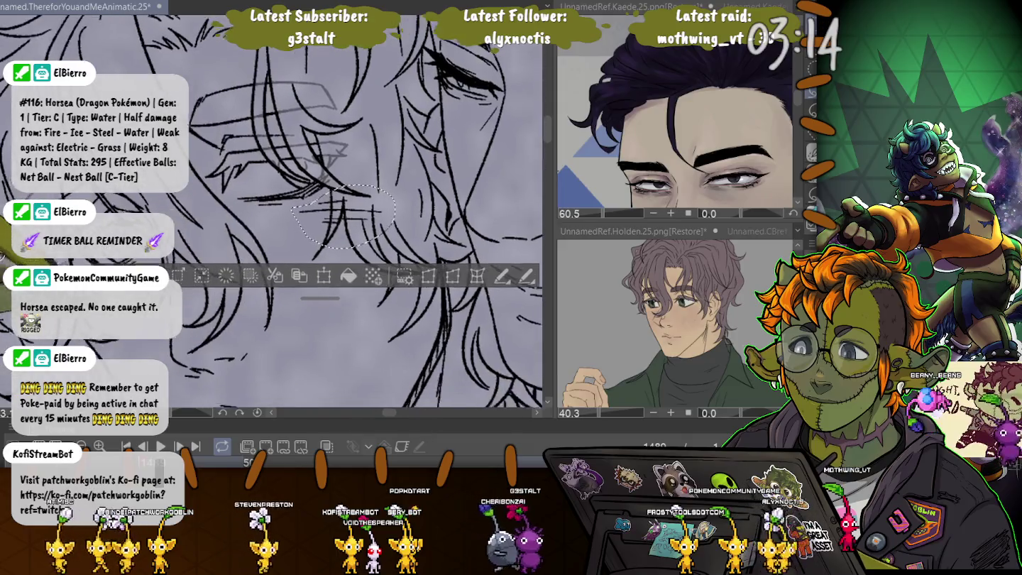
pyautogui.moveTo(297, 205); pyautogui.dragTo(305, 218)
pyautogui.hotkey('ctrl', 'z')
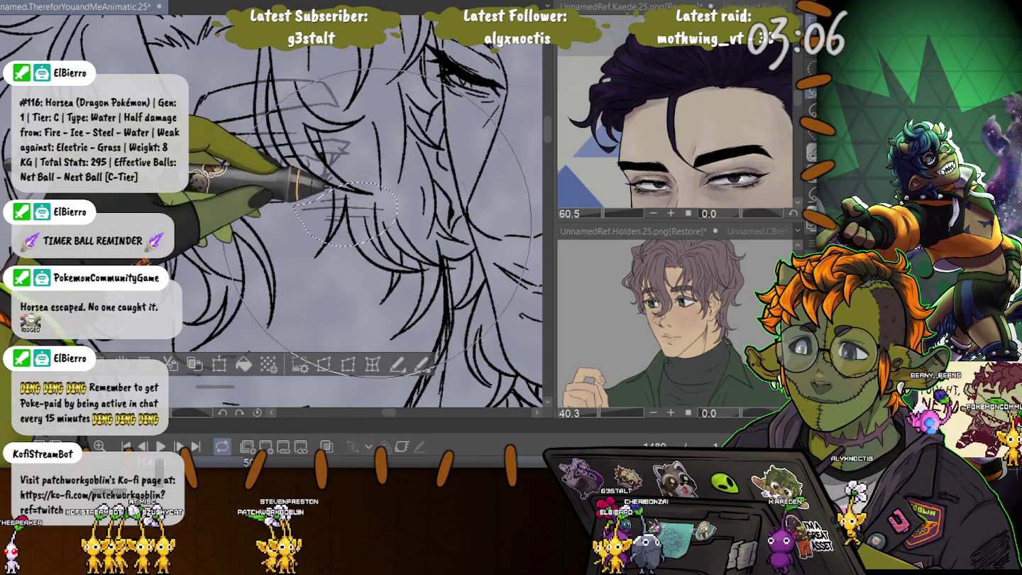
pyautogui.hotkey('ctrl', 'd')
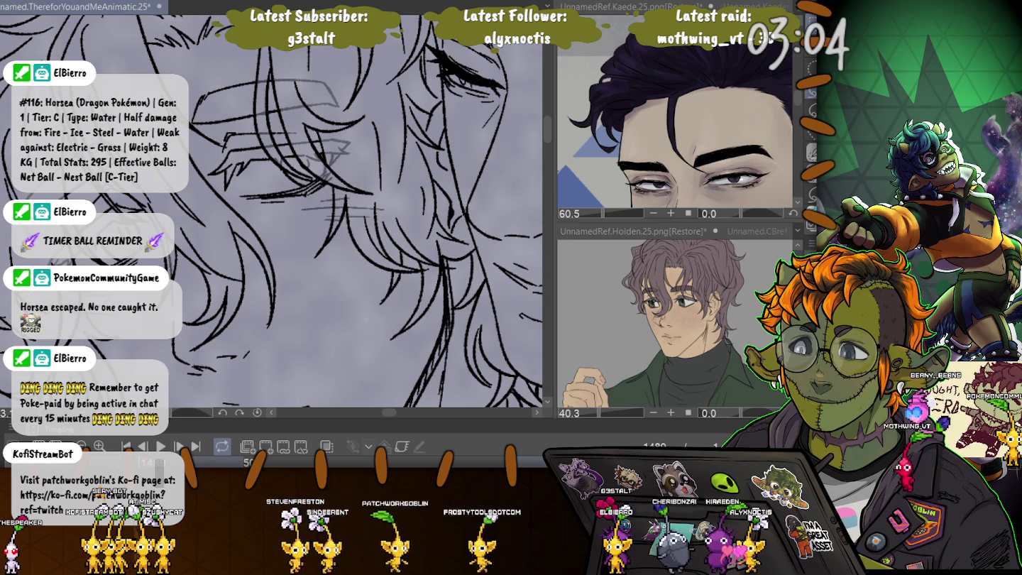
pyautogui.hotkey('ctrl', '-')
pyautogui.hotkey('ctrl', '-')
pyautogui.hotkey('ctrl', '-')
pyautogui.moveTo(234, 305); pyautogui.dragTo(354, 93)
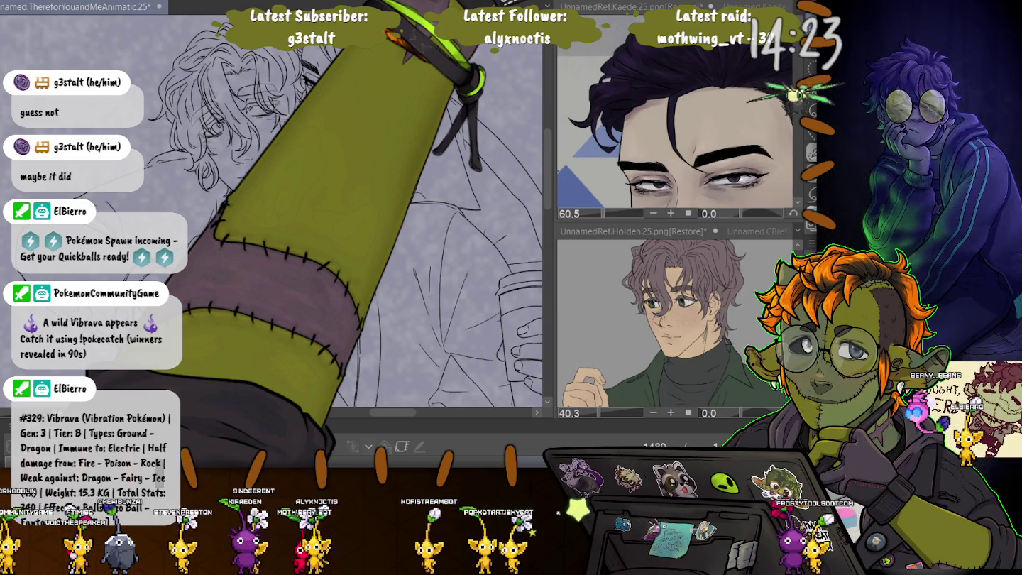
# Step: Expand the timeline panel upward to reveal the frame tracks
pyautogui.scroll(-3, 274, 214)
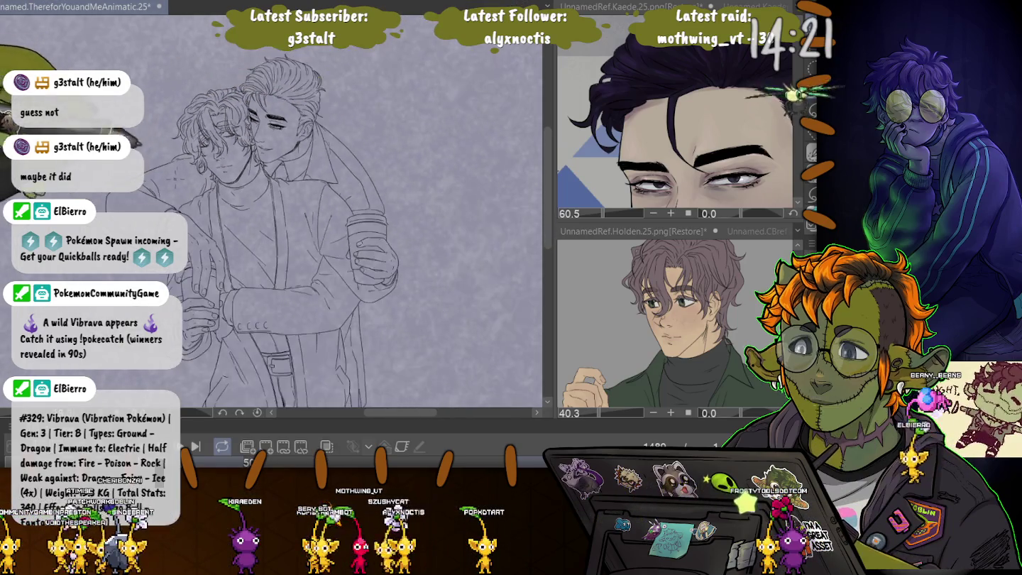
pyautogui.scroll(-1, 273, 213)
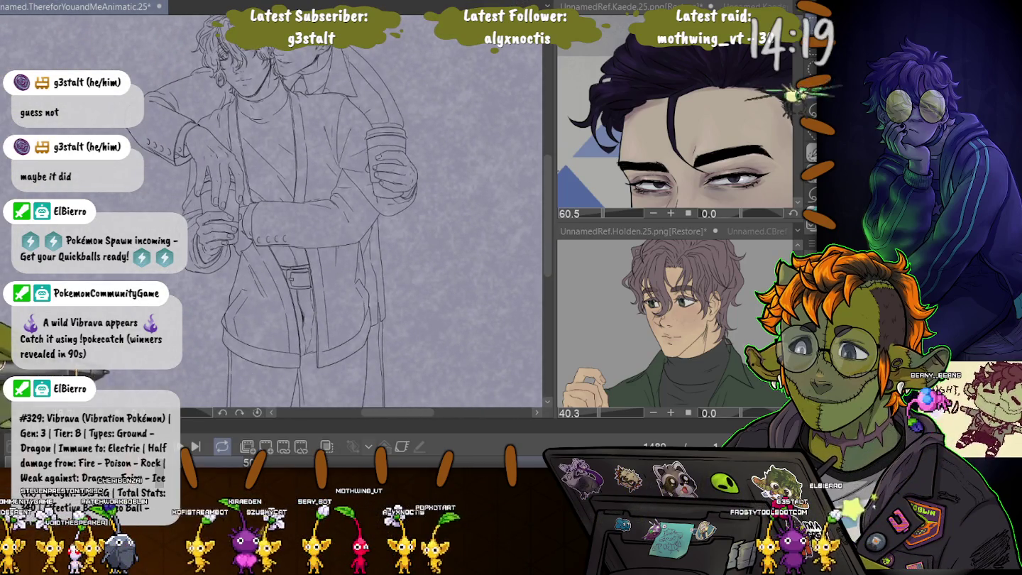
pyautogui.moveTo(455, 425); pyautogui.dragTo(455, 349)
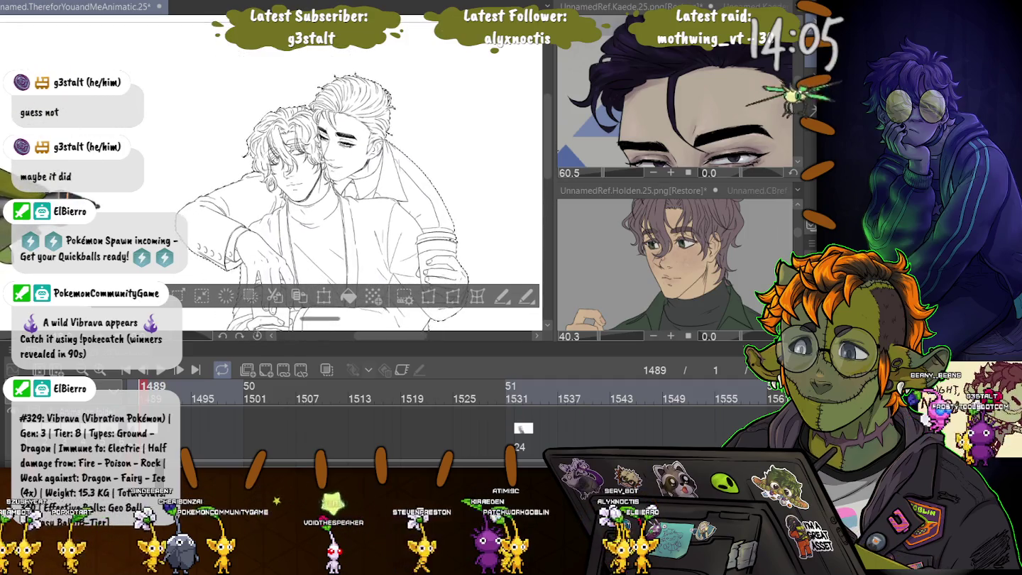
pyautogui.scroll(-5, 285, 170)
pyautogui.scroll(-5, 284, 171)
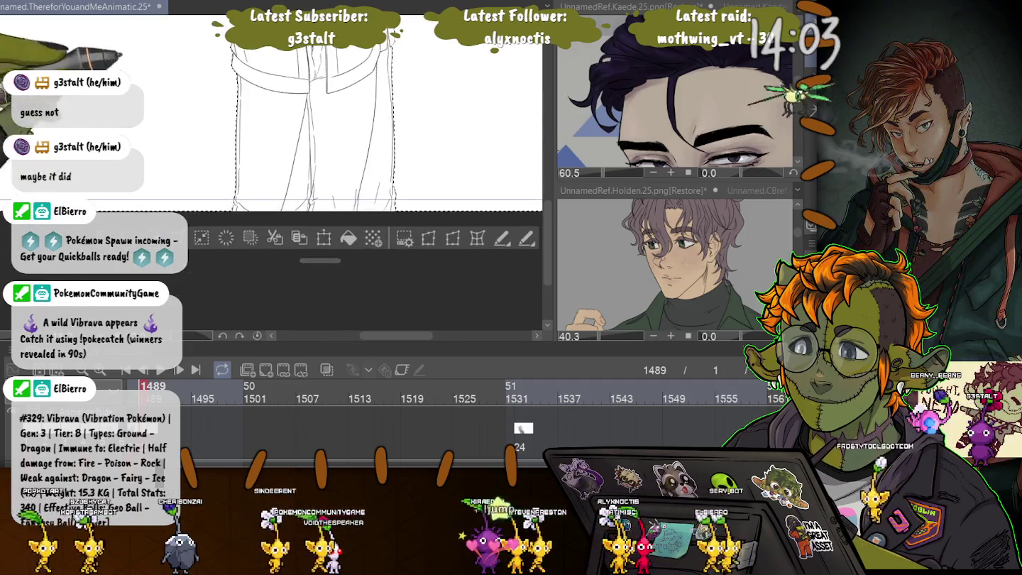
# Step: Zoom and scroll around the canvas to inspect the embracing figures' inked lineart
pyautogui.scroll(1, 285, 120)
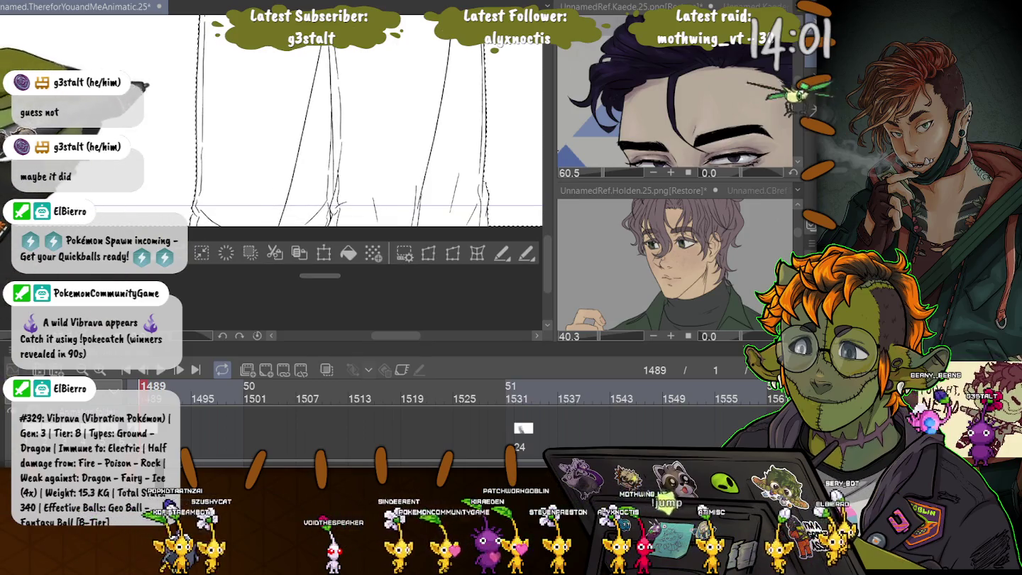
pyautogui.scroll(2, 284, 128)
pyautogui.scroll(2, 284, 127)
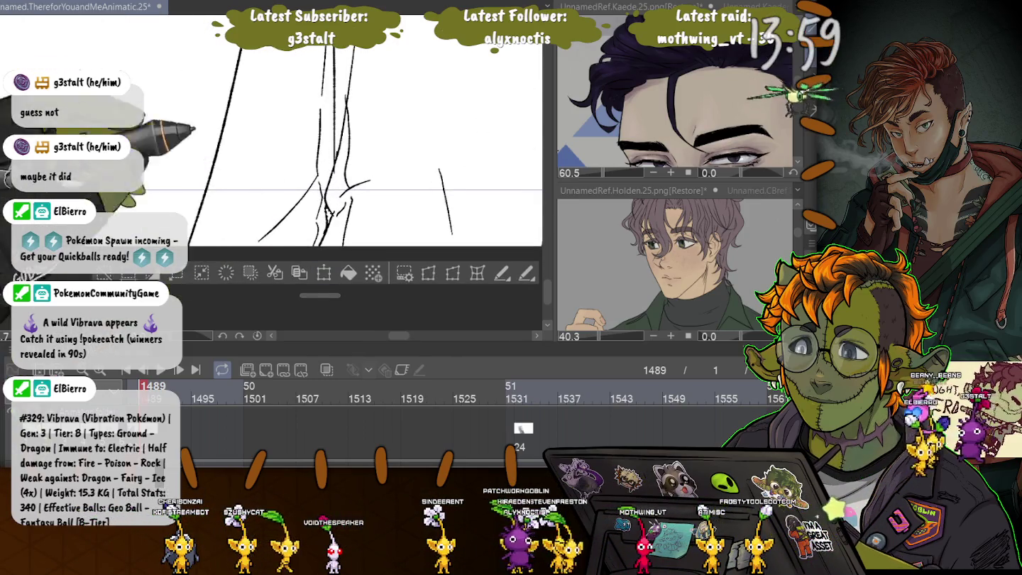
pyautogui.scroll(-2, 284, 170)
pyautogui.scroll(-3, 284, 170)
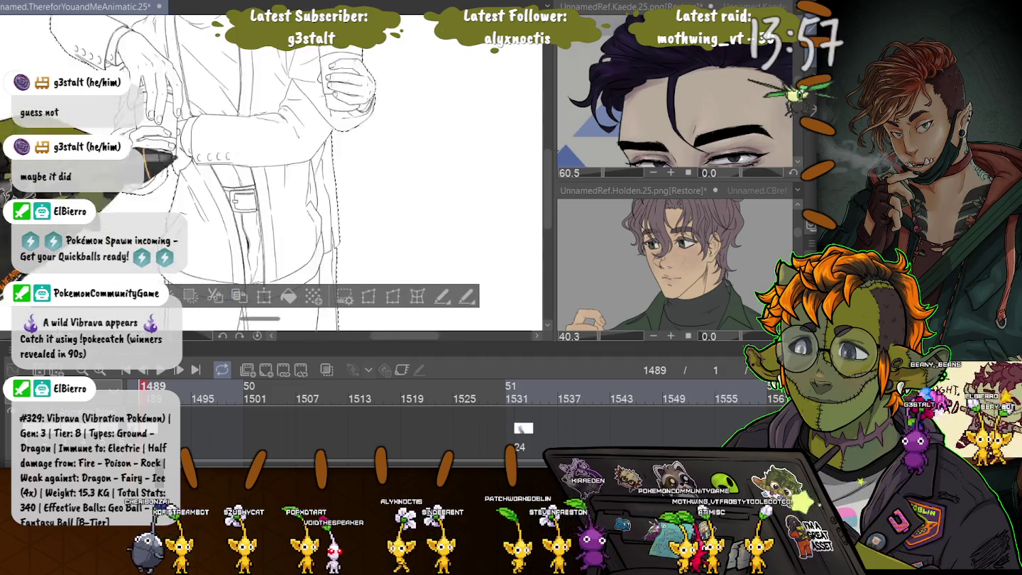
pyautogui.scroll(-3, 285, 170)
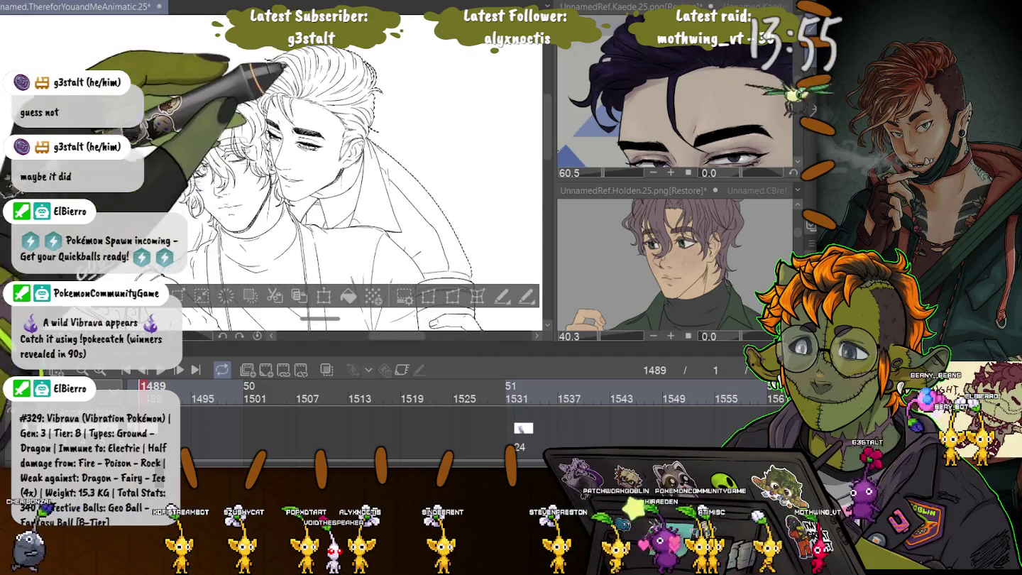
pyautogui.scroll(4, 298, 170)
pyautogui.scroll(1, 298, 170)
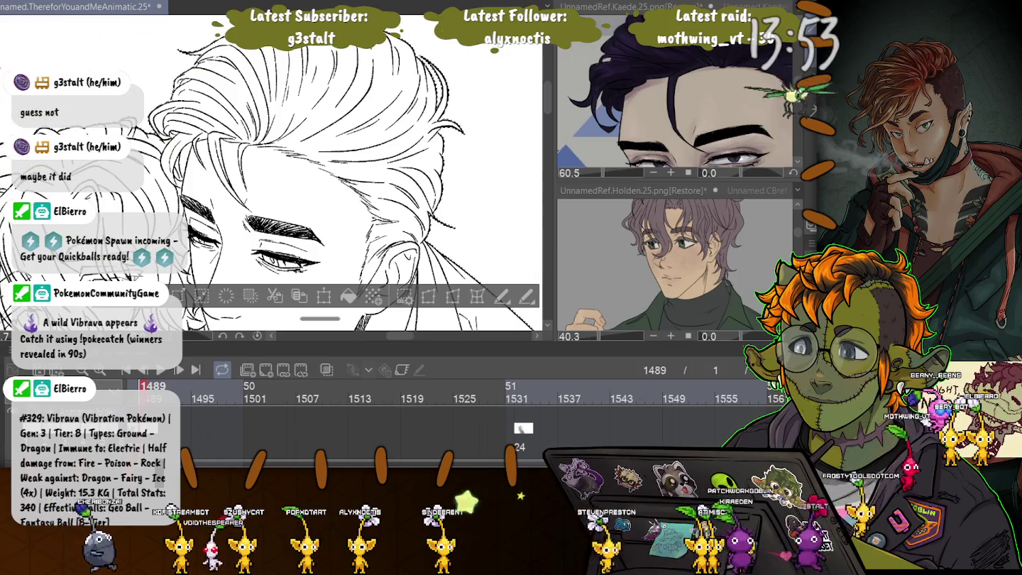
pyautogui.hscroll(-3, 270, 170)
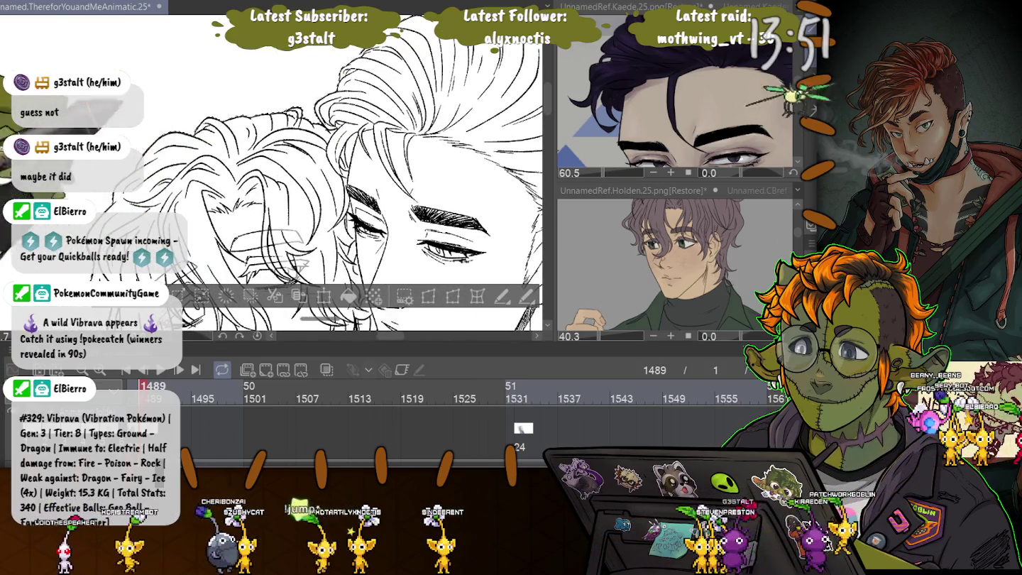
pyautogui.scroll(2, 298, 213)
pyautogui.scroll(2, 299, 170)
pyautogui.hscroll(2, 297, 170)
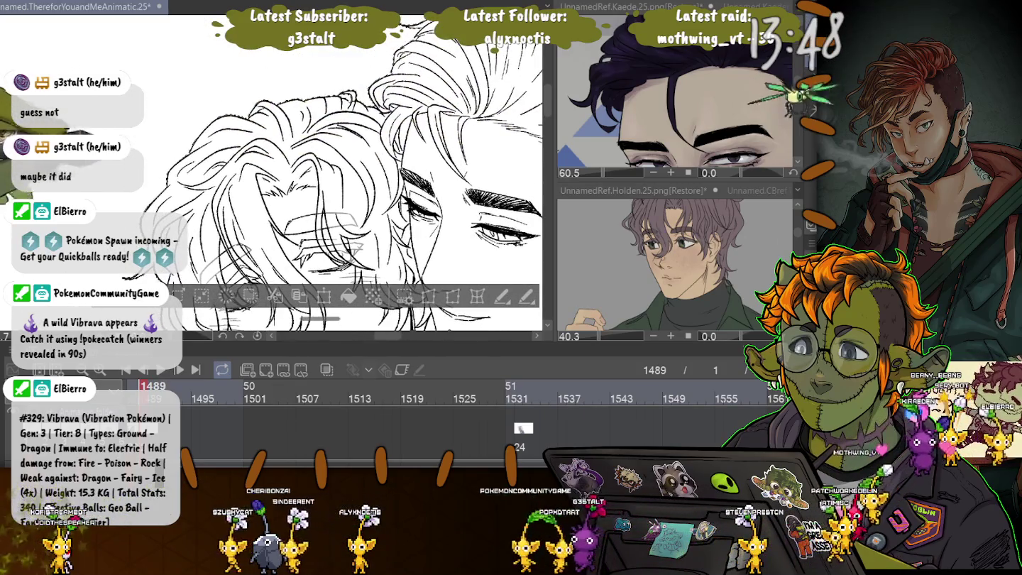
pyautogui.scroll(-3, 298, 170)
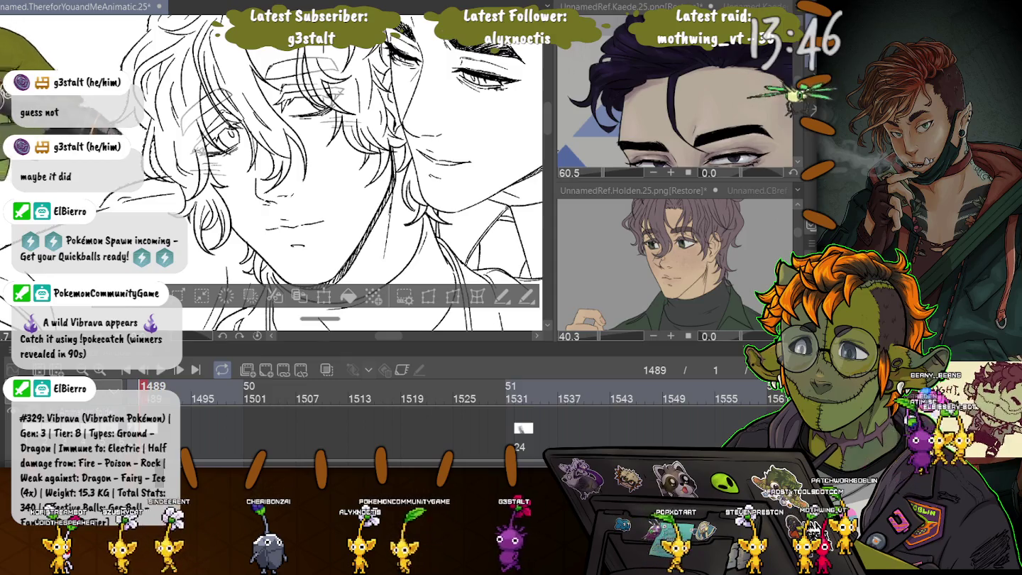
pyautogui.scroll(1, 298, 170)
pyautogui.scroll(2, 298, 170)
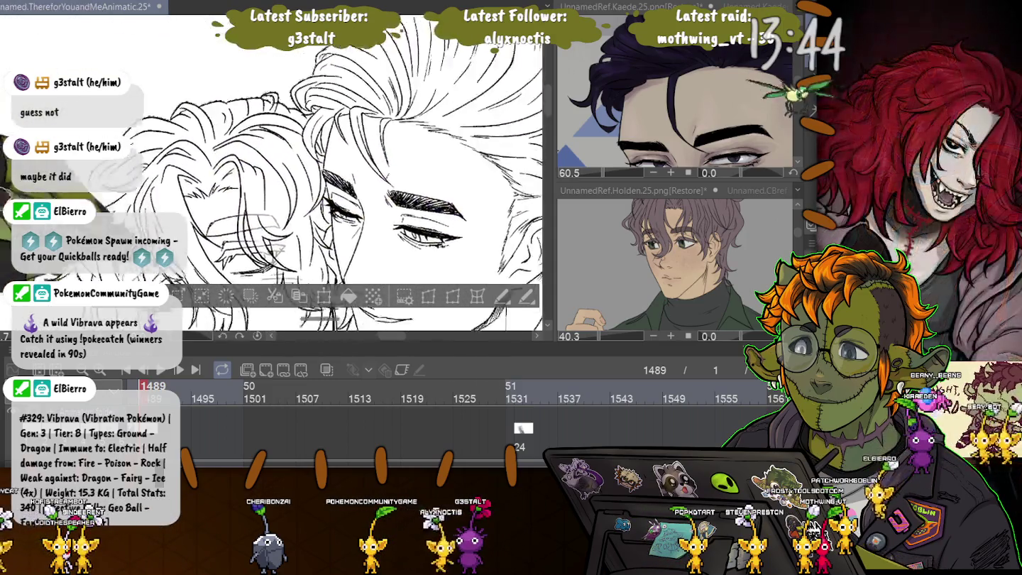
pyautogui.scroll(2, 298, 170)
pyautogui.scroll(2, 298, 171)
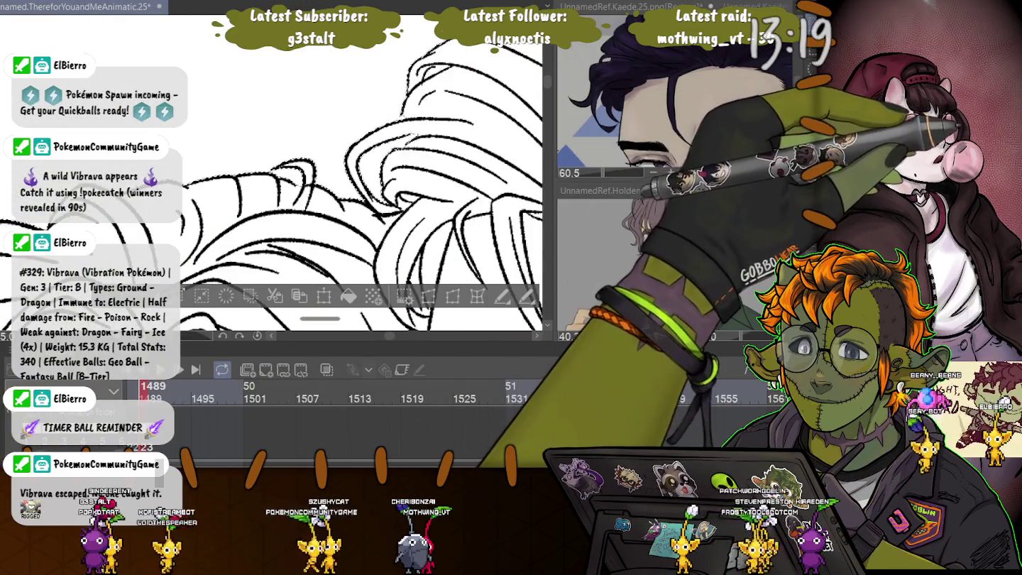
# Step: Zoom in on the left character's hair strands to redraw them with the G-pen
pyautogui.scroll(-2, 361, 184)
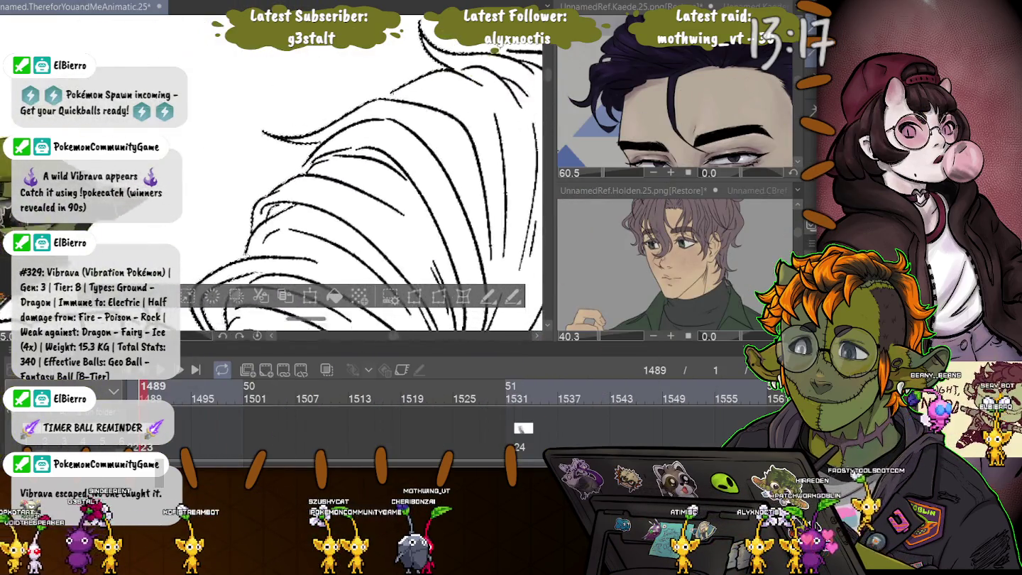
pyautogui.scroll(2, 362, 185)
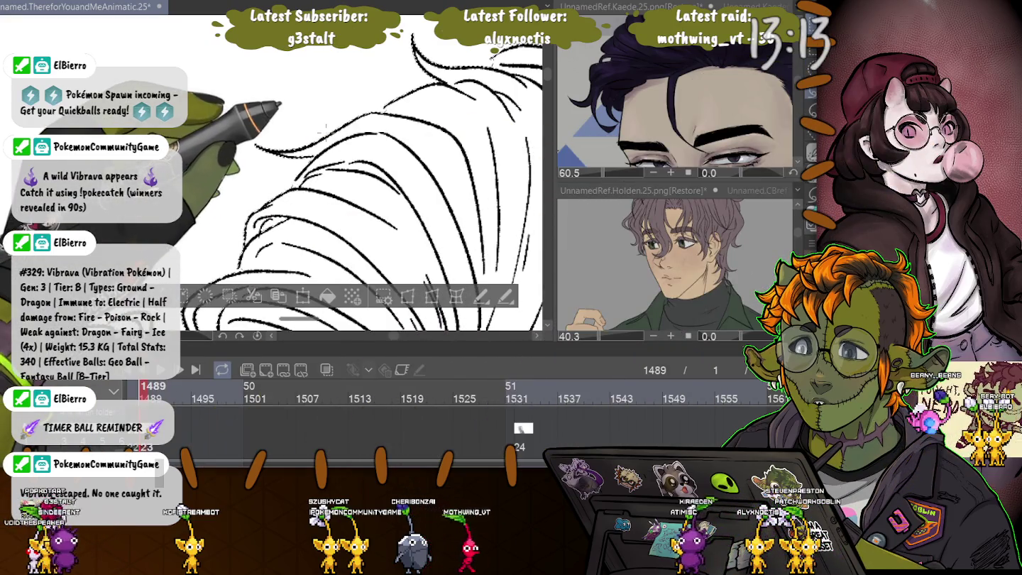
pyautogui.scroll(2, 361, 184)
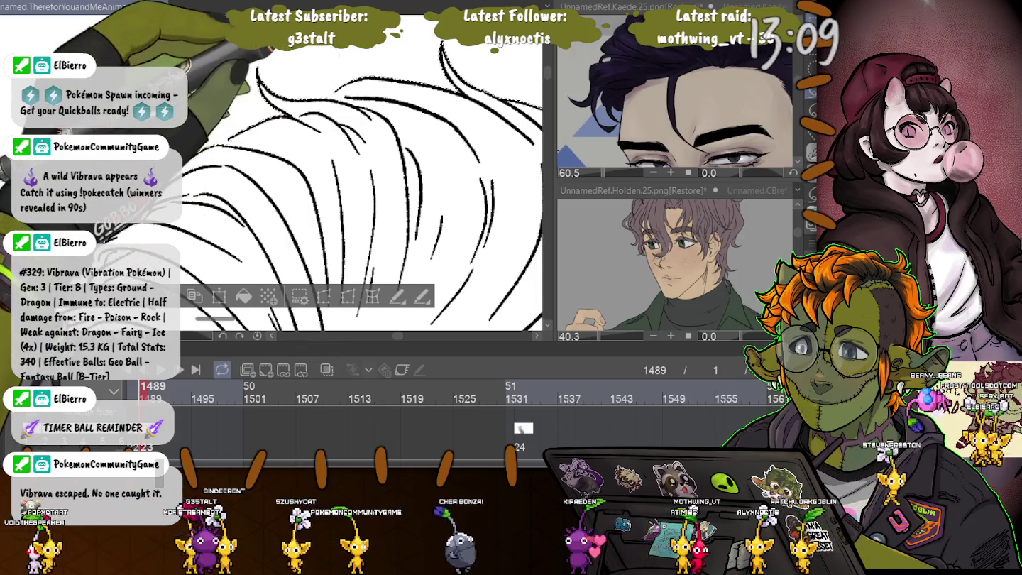
pyautogui.scroll(-1, 362, 184)
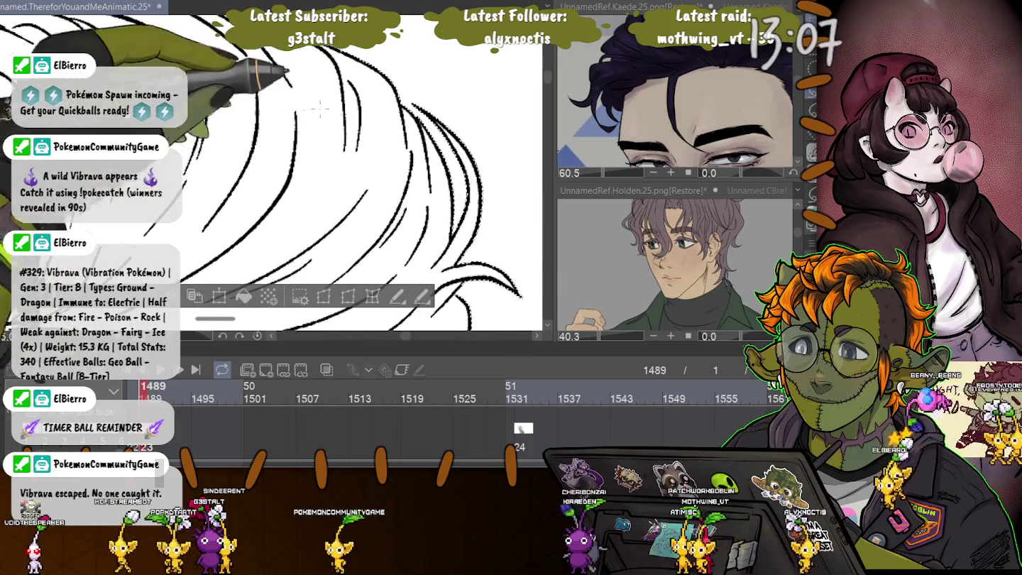
pyautogui.scroll(1, 362, 184)
pyautogui.scroll(2, 361, 184)
pyautogui.scroll(2, 362, 184)
pyautogui.scroll(1, 362, 184)
pyautogui.scroll(-2, 270, 177)
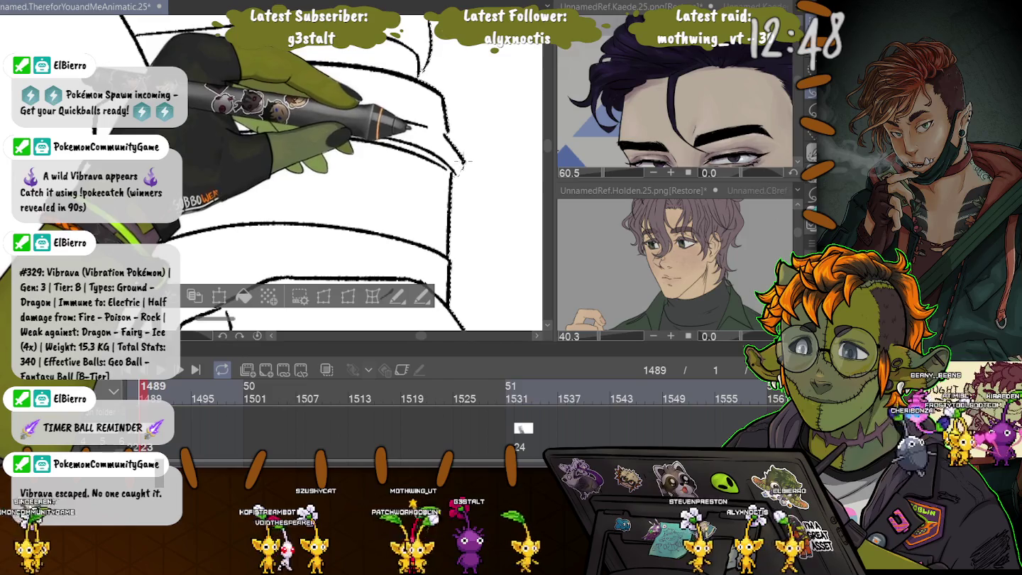
pyautogui.moveTo(354, 213); pyautogui.dragTo(214, 212)
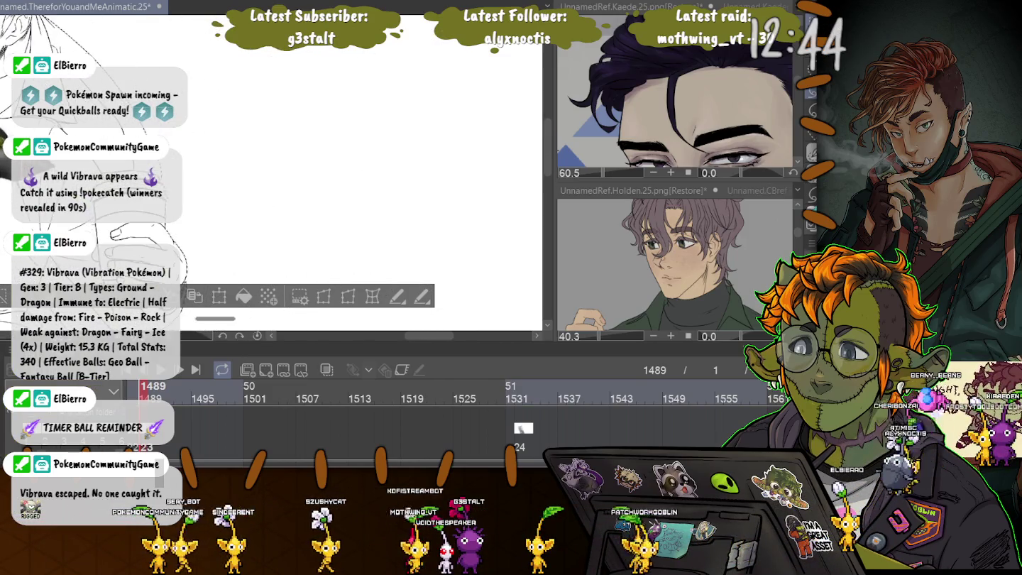
pyautogui.scroll(-3, 270, 171)
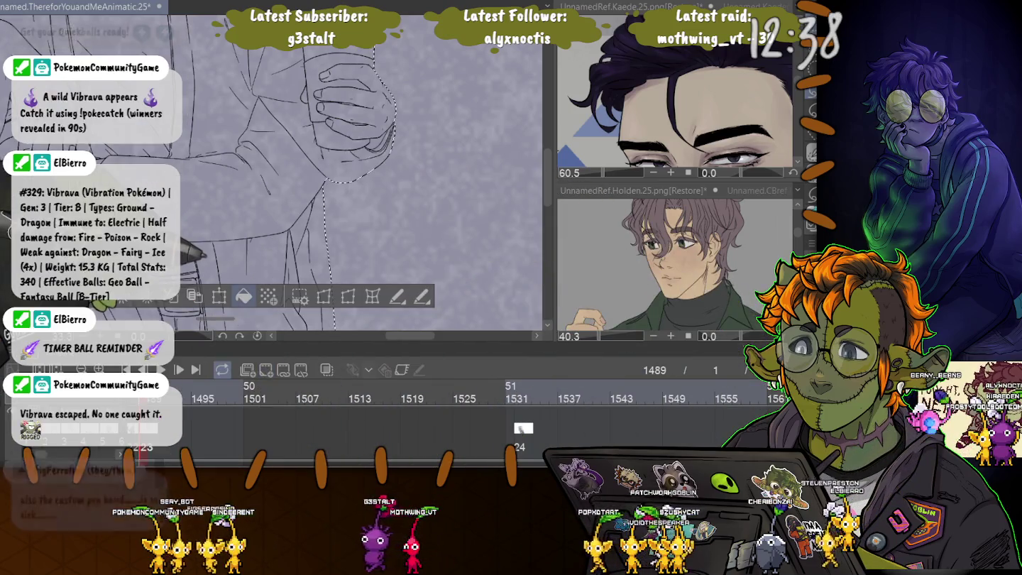
# Step: Fill the figures' selection with white, deselect, and zoom in on the faces and hair
pyautogui.press('Delete')
pyautogui.hotkey('ctrl', 'd')
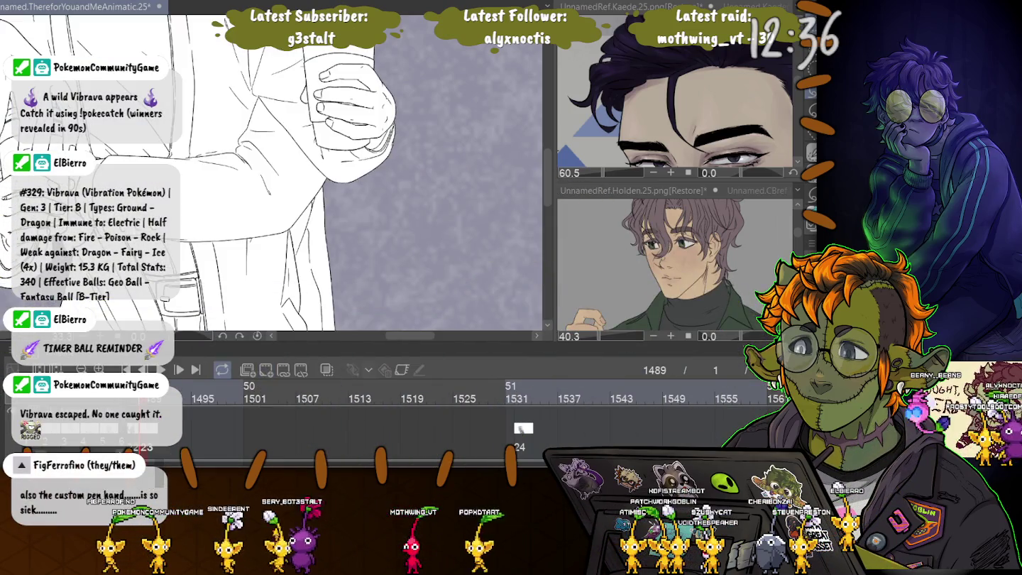
pyautogui.scroll(5, 270, 170)
pyautogui.scroll(2, 270, 170)
pyautogui.scroll(2, 270, 171)
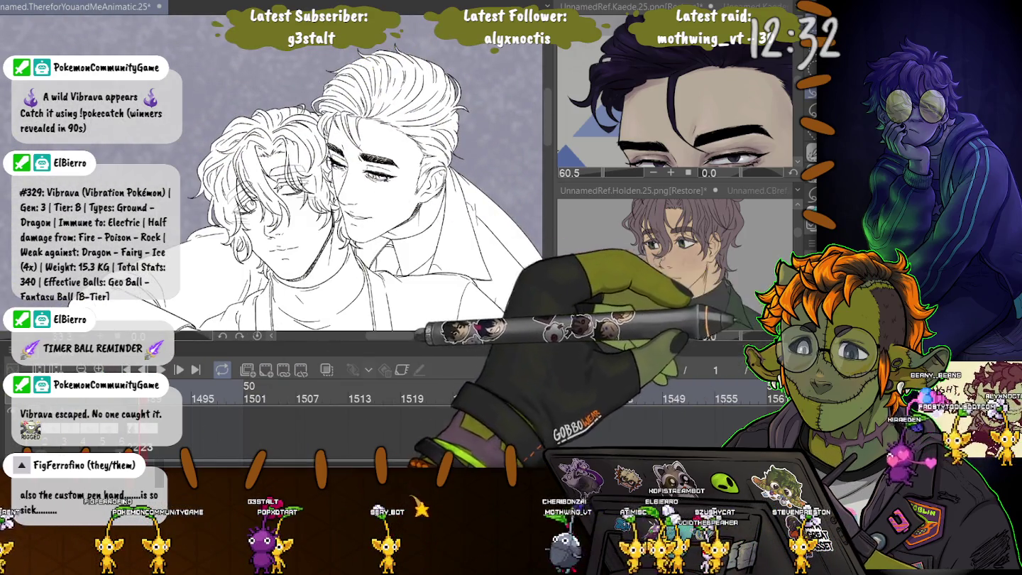
pyautogui.scroll(2, 348, 121)
pyautogui.scroll(2, 348, 178)
pyautogui.scroll(2, 348, 177)
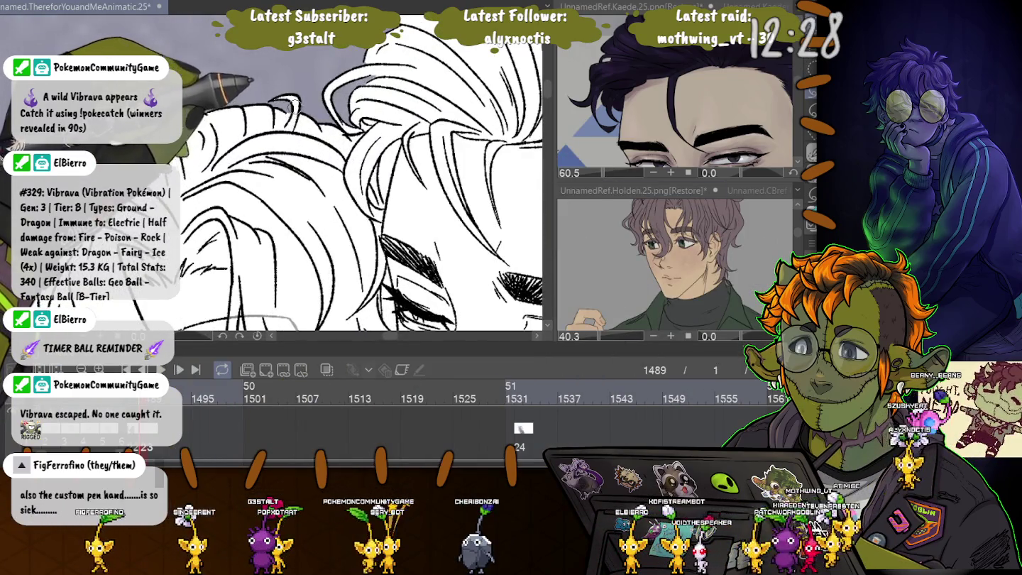
pyautogui.scroll(-4, 348, 178)
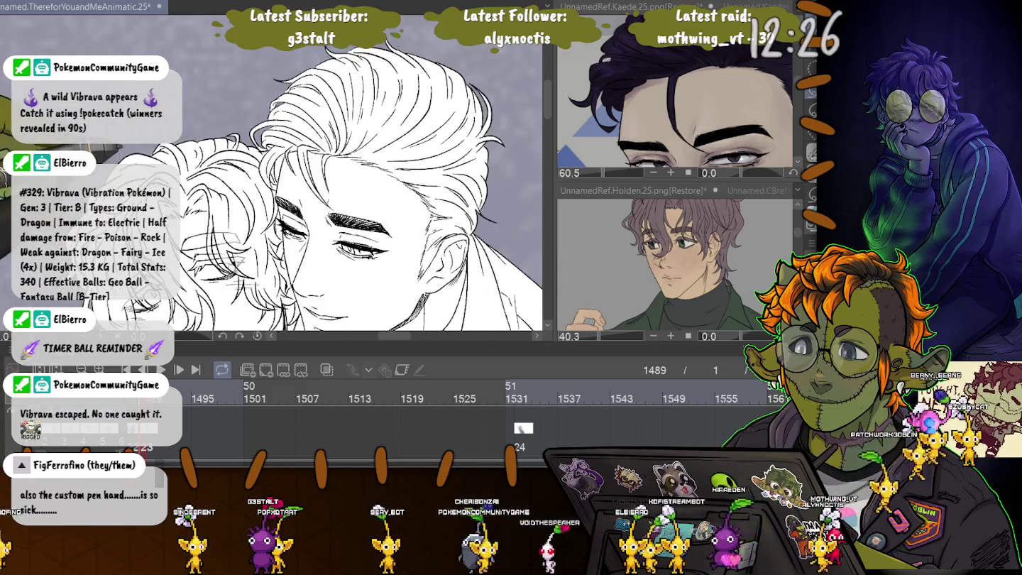
pyautogui.scroll(2, 206, 127)
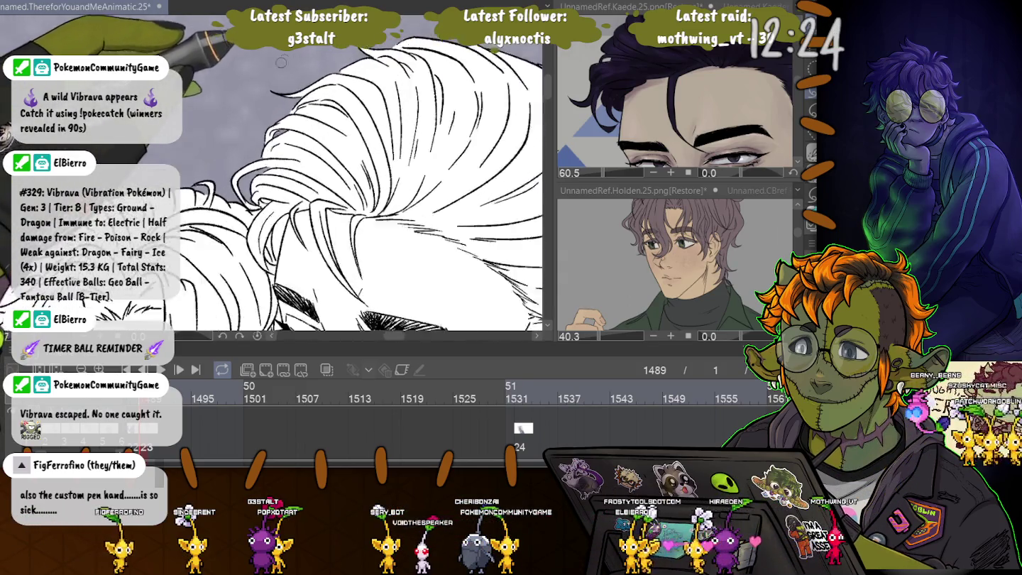
pyautogui.scroll(1, 206, 128)
pyautogui.scroll(1, 206, 128)
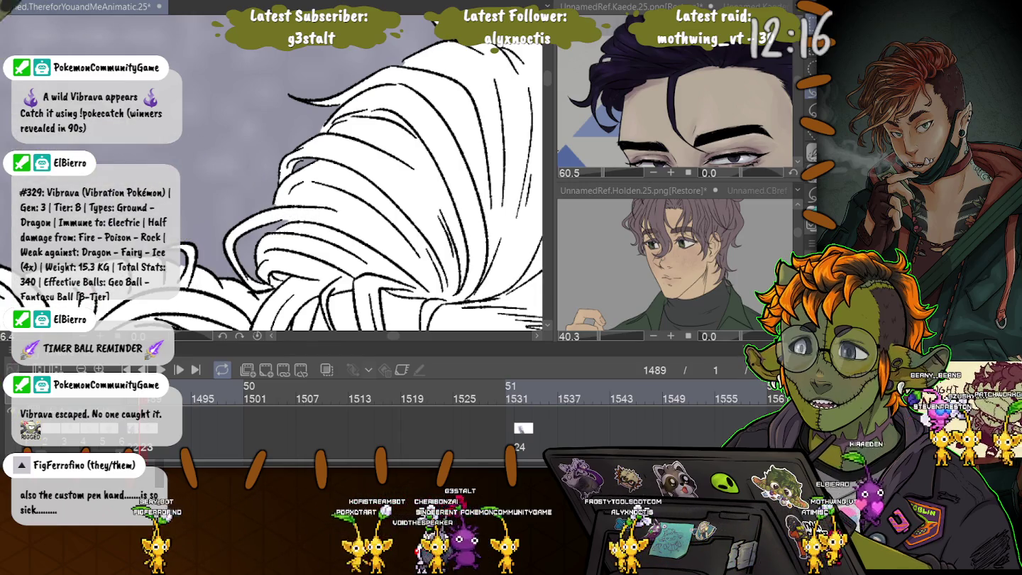
# Step: Save the animatic file, then zoom out to review both full embracing figures
pyautogui.hotkey('ctrl', 's')
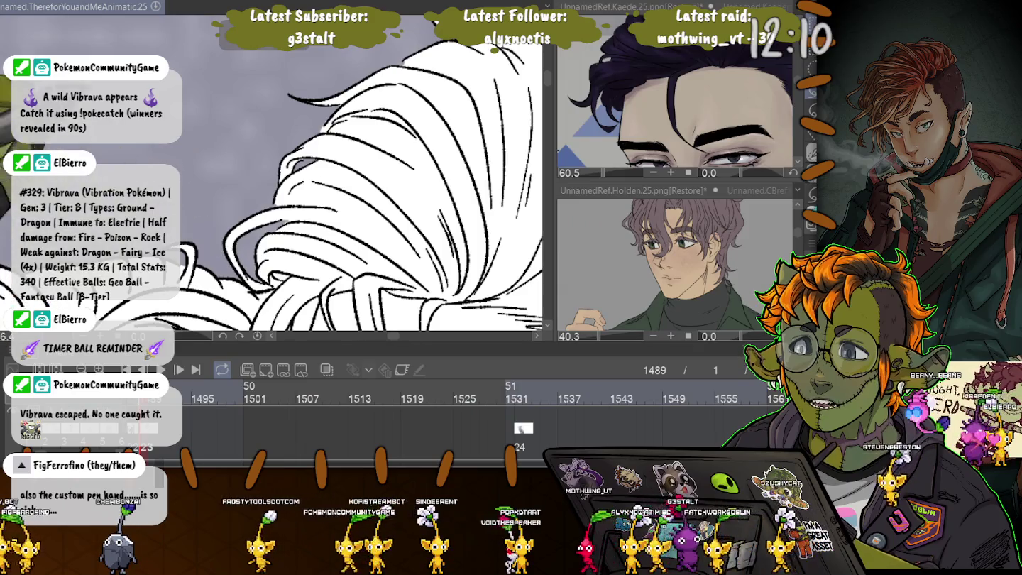
pyautogui.scroll(-2, 186, 227)
pyautogui.scroll(-2, 285, 198)
pyautogui.scroll(-2, 285, 199)
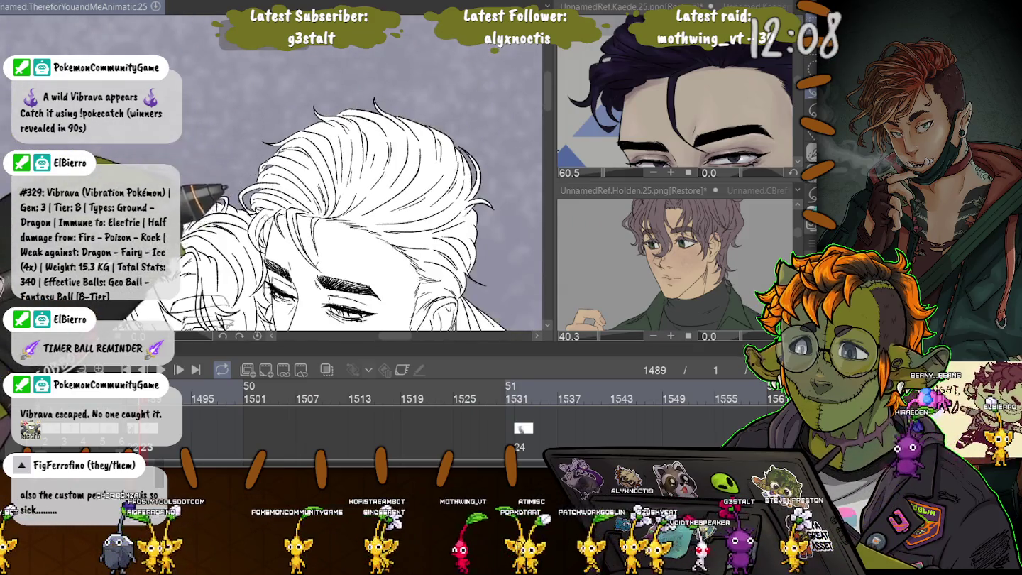
pyautogui.scroll(-2, 284, 199)
pyautogui.scroll(-2, 284, 185)
pyautogui.scroll(-1, 284, 185)
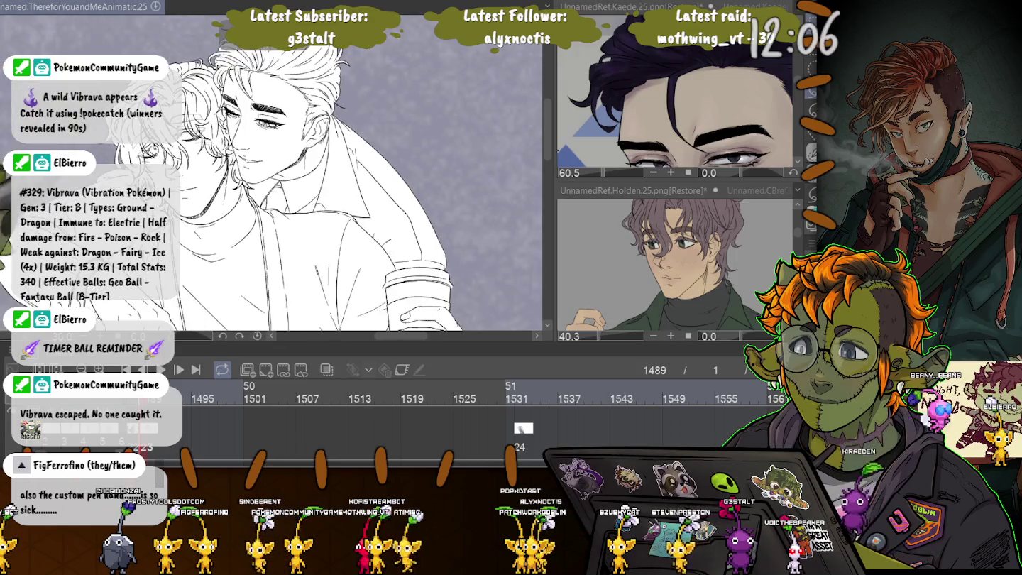
pyautogui.scroll(-1, 285, 185)
pyautogui.scroll(-1, 285, 184)
pyautogui.scroll(-3, 348, 184)
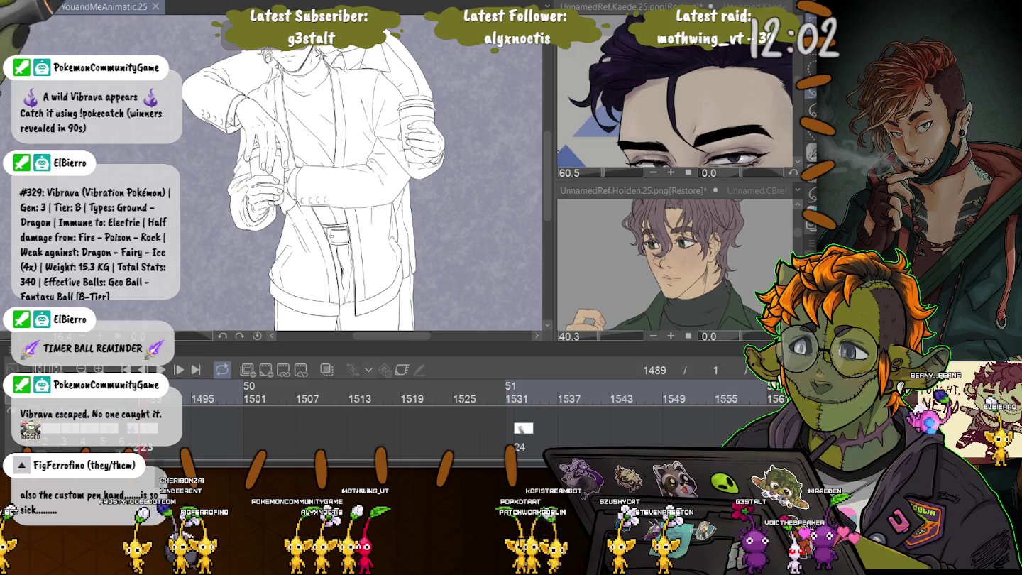
pyautogui.scroll(2, 362, 185)
pyautogui.scroll(1, 362, 184)
pyautogui.scroll(1, 361, 185)
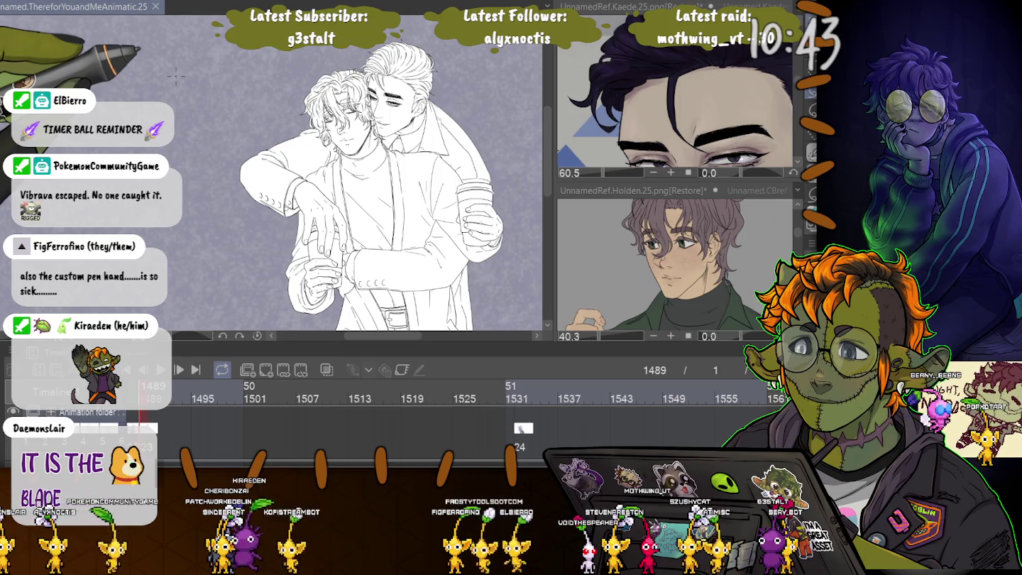
pyautogui.click(517, 387)
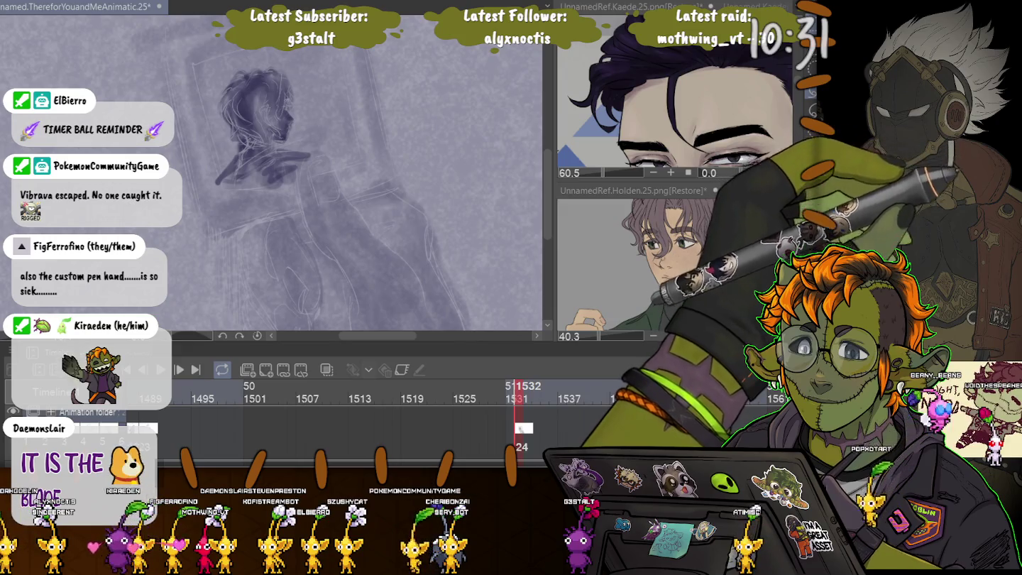
# Step: Ink the fingertip and both sides of the finger outline on frame 1532, undoing a stray purple smudge
pyautogui.scroll(2, 239, 160)
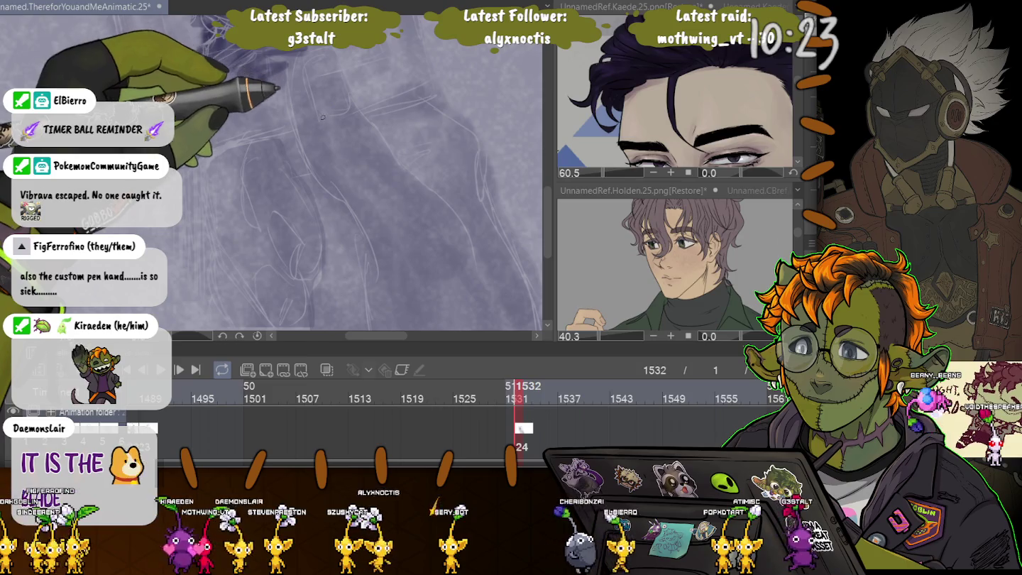
pyautogui.moveTo(249, 71)
pyautogui.mouseDown()
pyautogui.moveTo(330, 55)
pyautogui.moveTo(347, 95)
pyautogui.moveTo(325, 111)
pyautogui.mouseUp()
pyautogui.hotkey('ctrl', 'z')
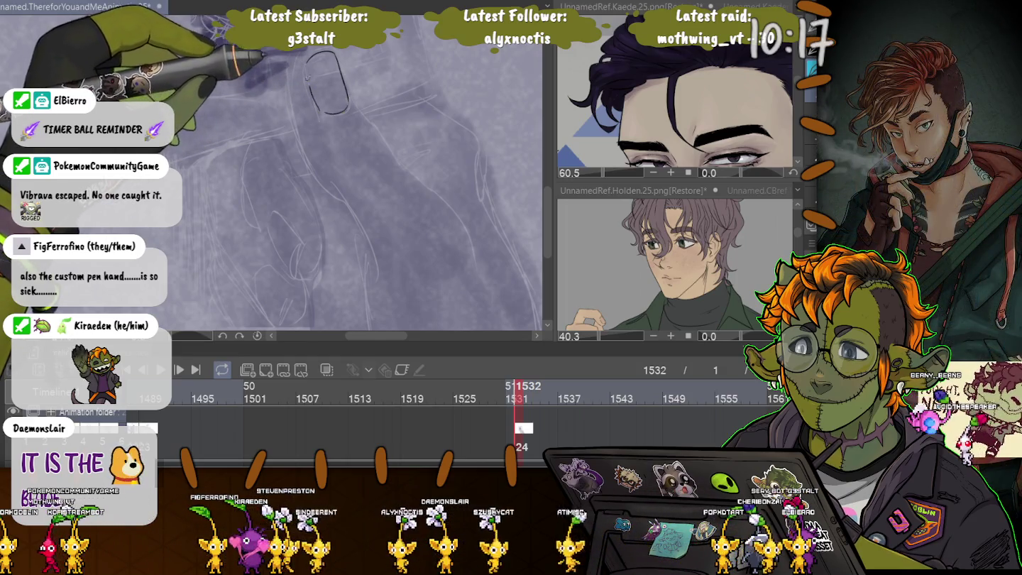
pyautogui.moveTo(349, 98)
pyautogui.mouseDown()
pyautogui.moveTo(464, 227)
pyautogui.moveTo(480, 268)
pyautogui.mouseUp()
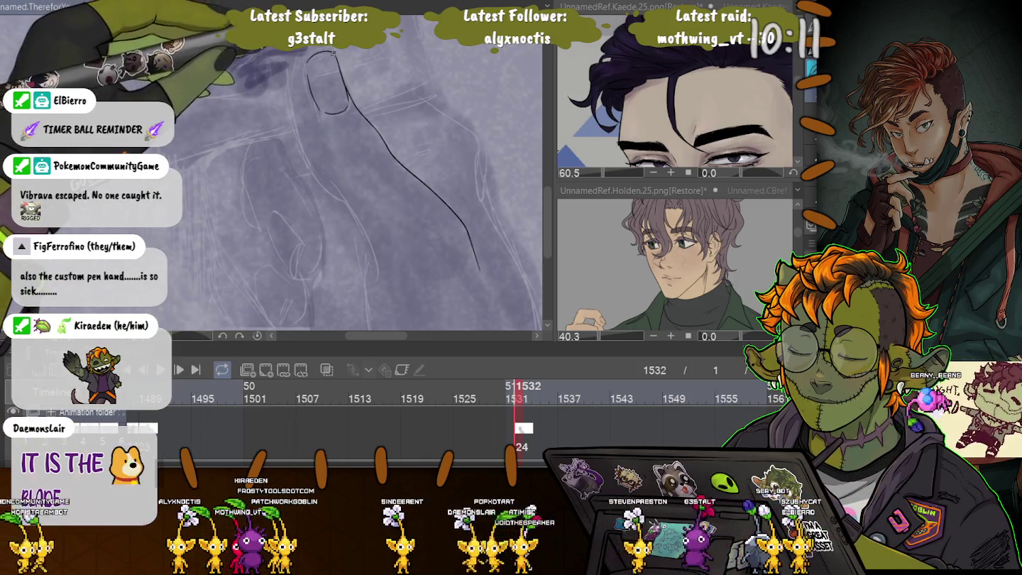
pyautogui.moveTo(313, 51)
pyautogui.mouseDown()
pyautogui.moveTo(304, 149)
pyautogui.moveTo(375, 269)
pyautogui.mouseUp()
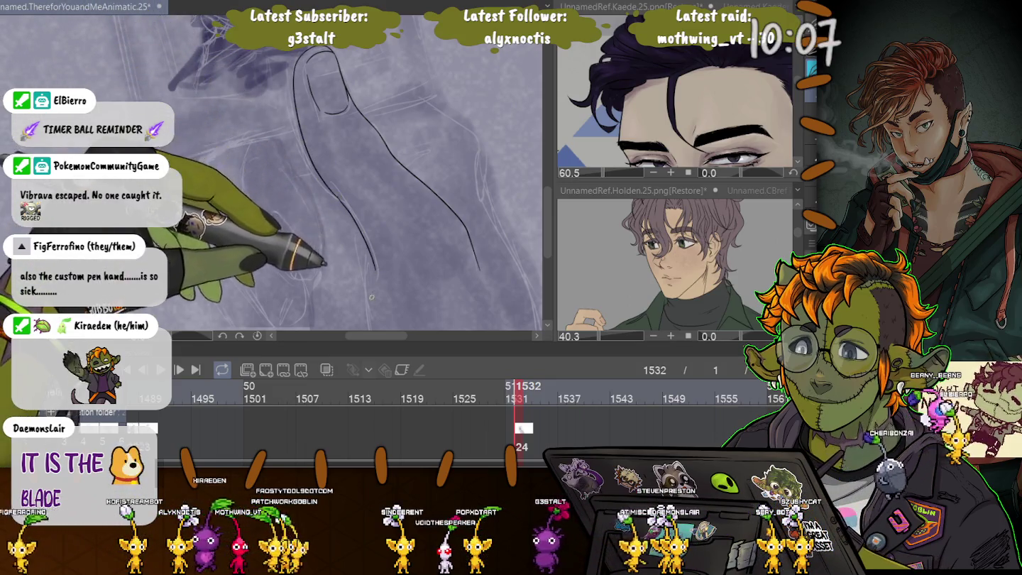
pyautogui.scroll(-2, 326, 213)
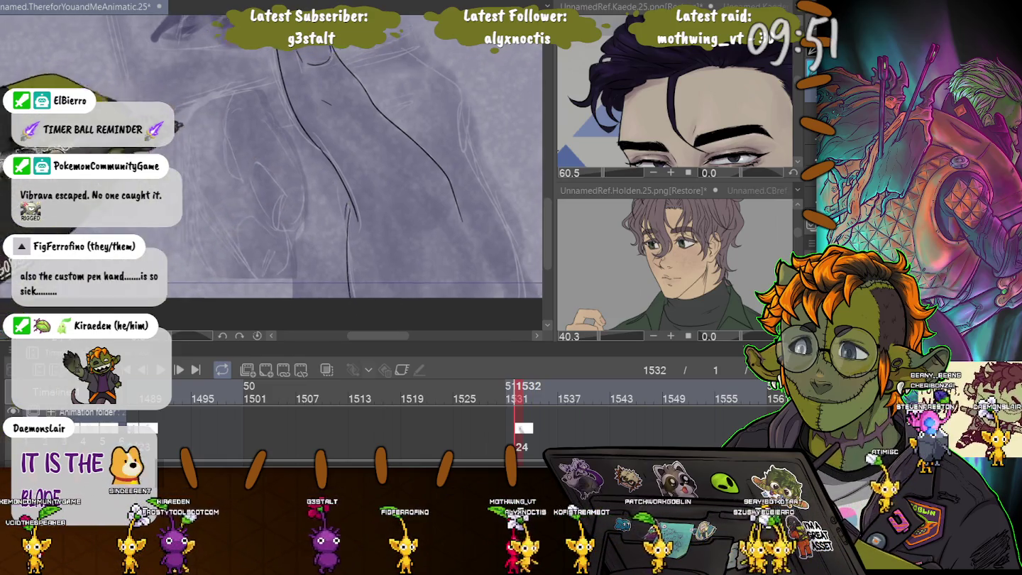
# Step: Reposition the hand sketch in view and undo two short stray finger strokes
pyautogui.moveTo(181, 122); pyautogui.dragTo(183, 141)
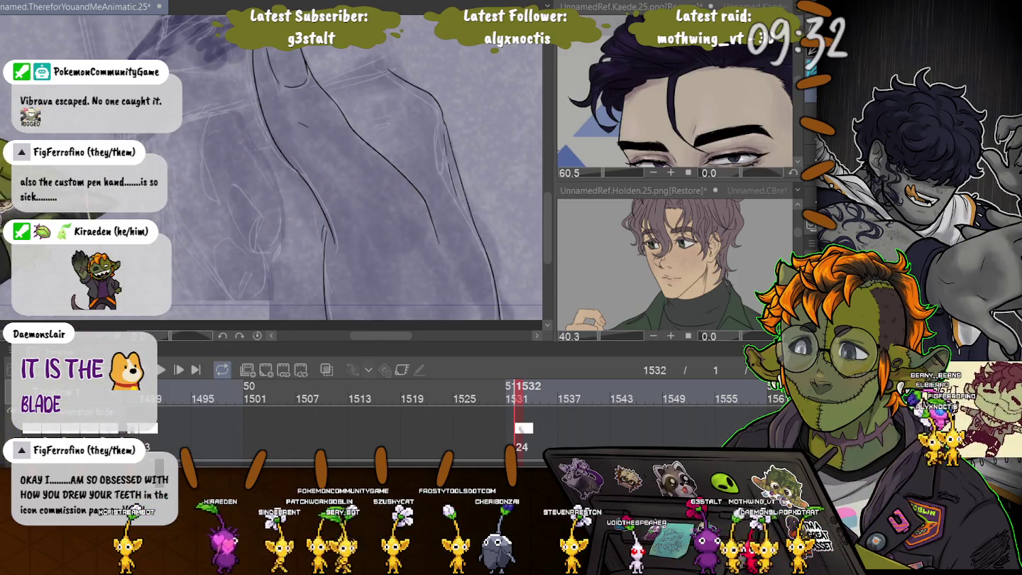
pyautogui.hscroll(-1, 270, 177)
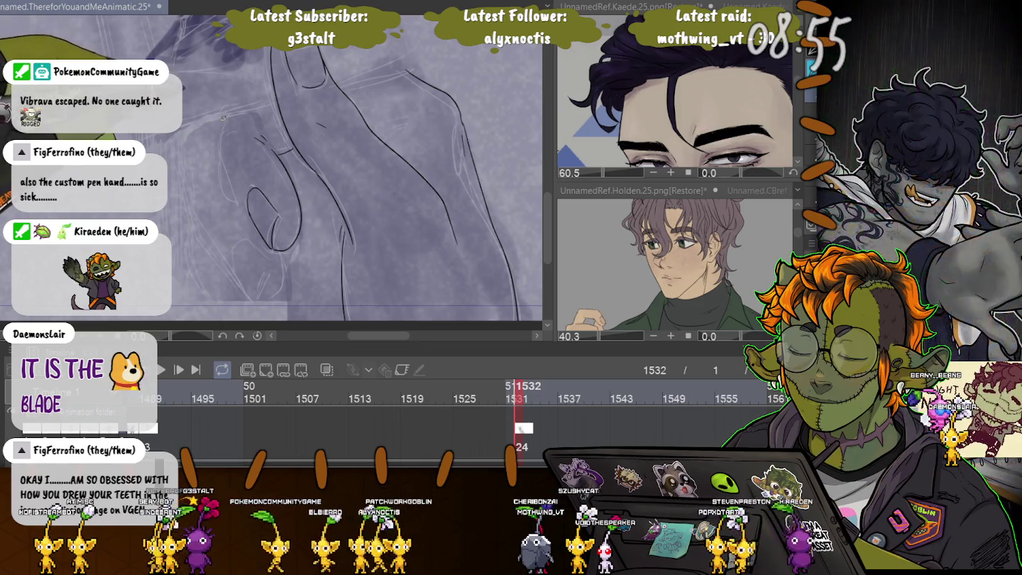
pyautogui.hotkey('ctrl', 'z')
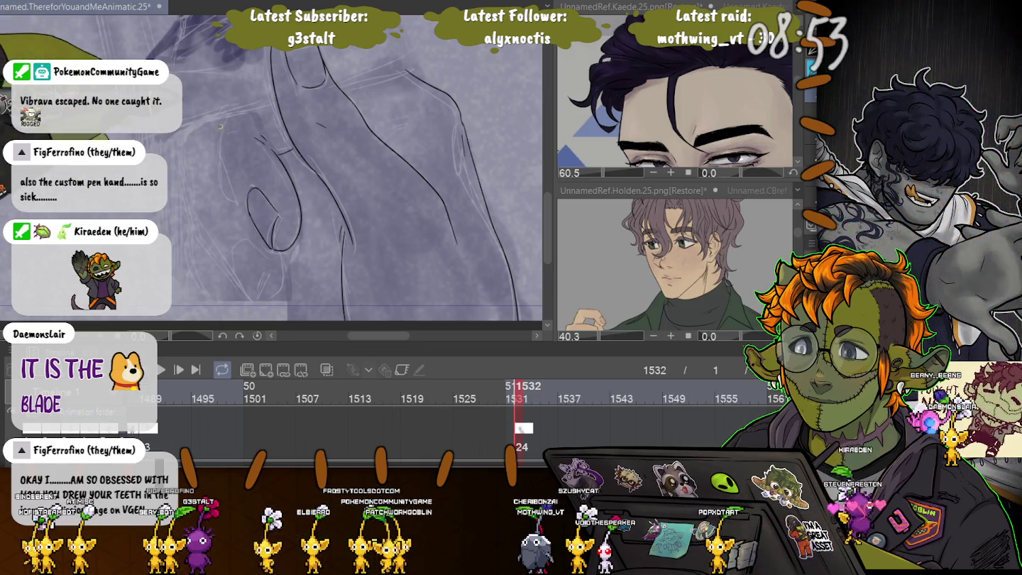
pyautogui.hotkey('ctrl', 'z')
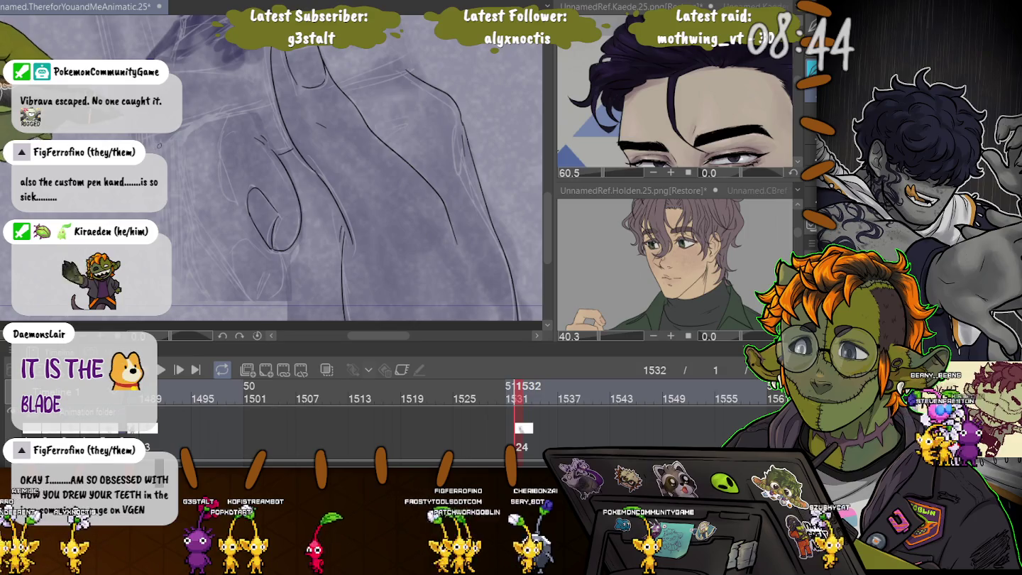
# Step: Ink a vertical finger line, redrawing it longer, plus the finger's lower edge
pyautogui.moveTo(221, 120); pyautogui.dragTo(216, 174)
pyautogui.hotkey('ctrl', 'z')
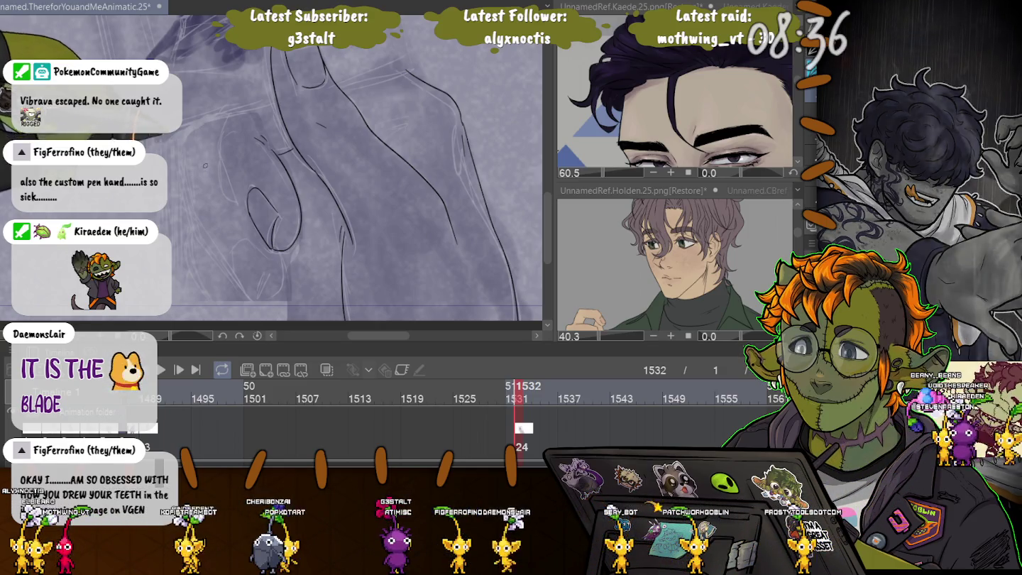
pyautogui.moveTo(207, 122); pyautogui.dragTo(205, 210)
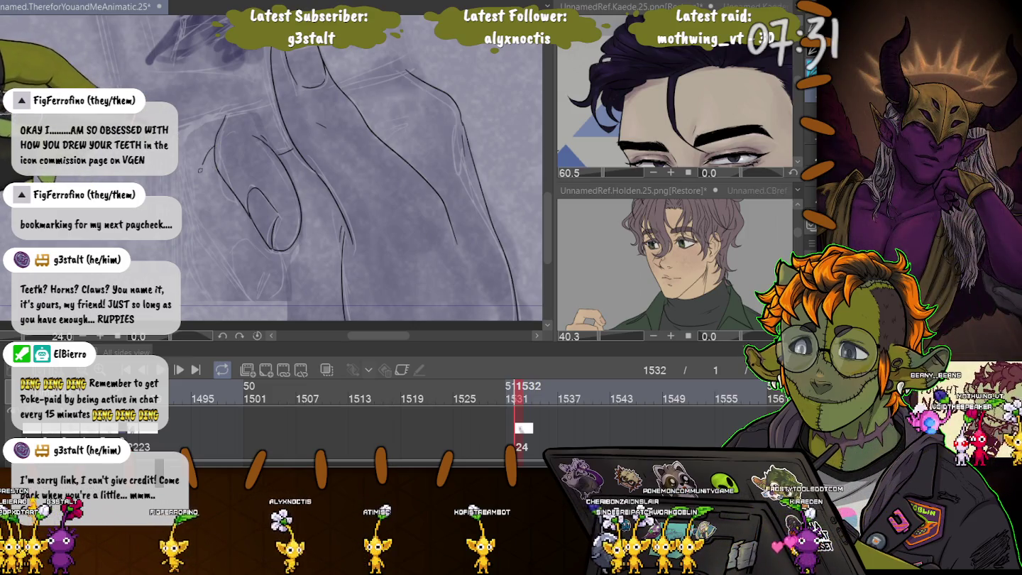
pyautogui.moveTo(202, 183); pyautogui.dragTo(213, 245)
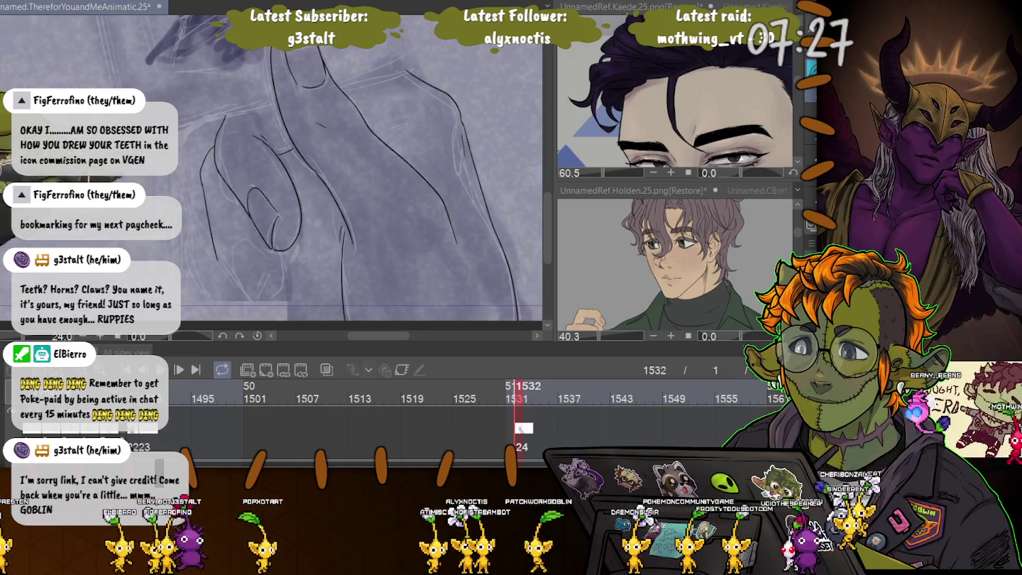
# Step: Add a short line to the curled finger and darken and thicken its outline
pyautogui.scroll(-2, 216, 256)
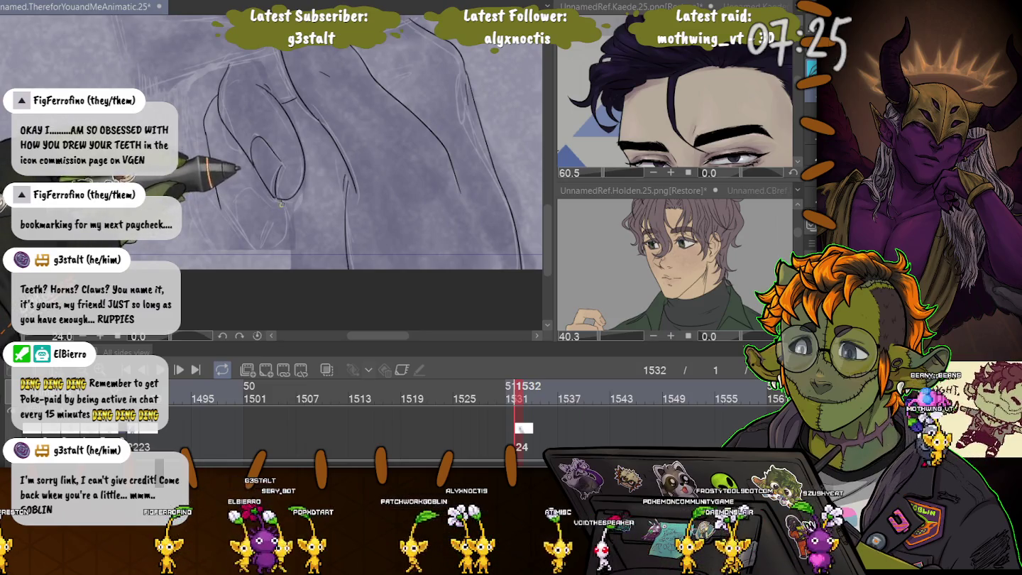
pyautogui.moveTo(281, 202); pyautogui.dragTo(300, 238)
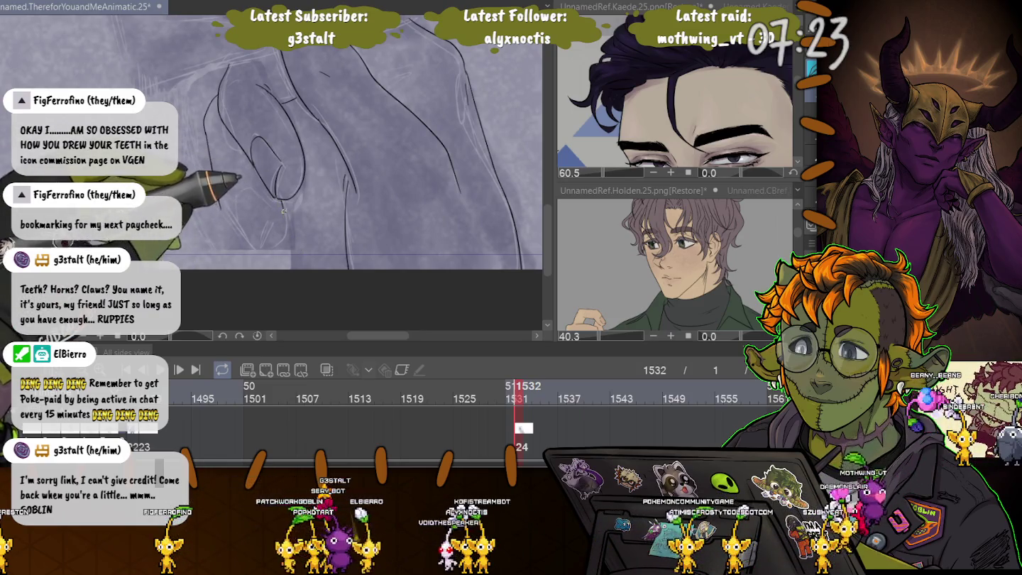
pyautogui.moveTo(253, 139); pyautogui.dragTo(290, 197)
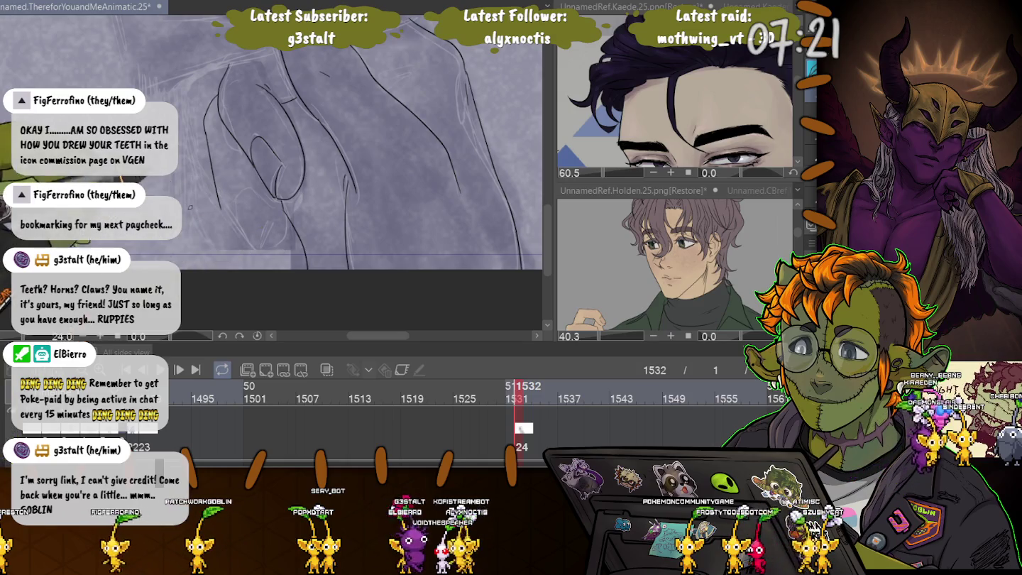
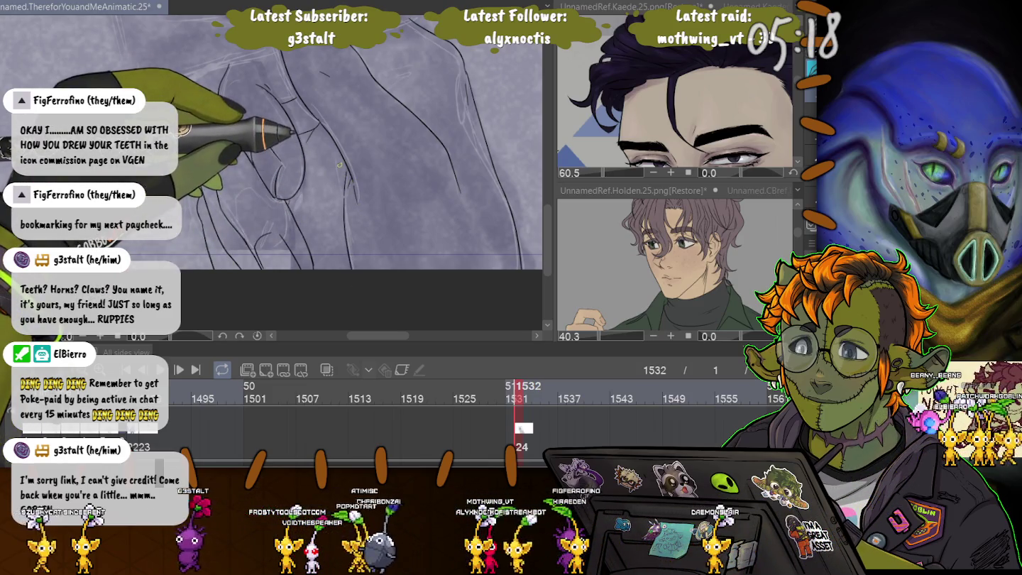
# Step: Add a short correction stroke to the raised hand's line art, undoing one stray stroke
pyautogui.scroll(-3, 340, 165)
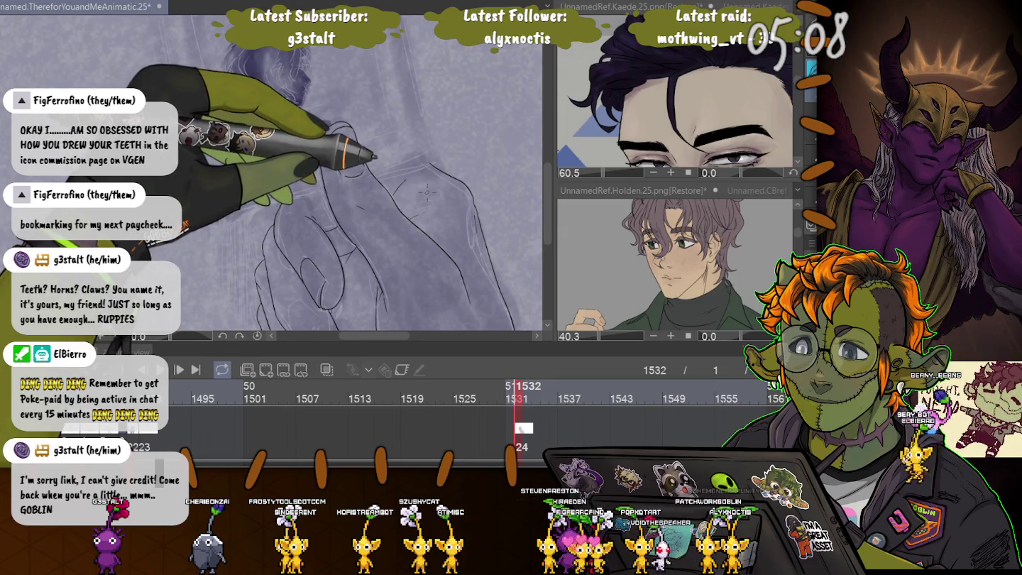
pyautogui.scroll(-3, 427, 192)
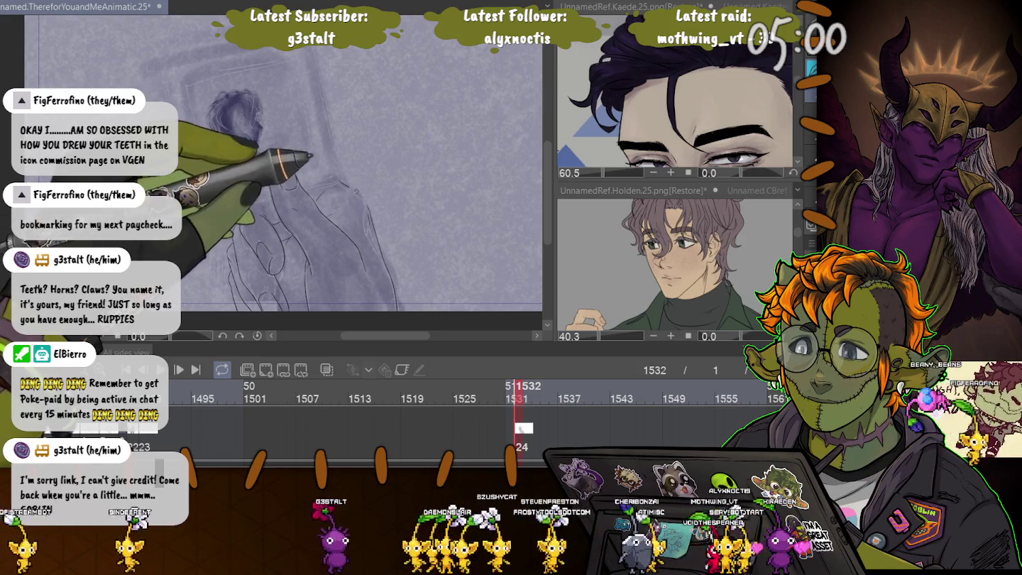
pyautogui.scroll(1, 381, 206)
pyautogui.scroll(1, 384, 212)
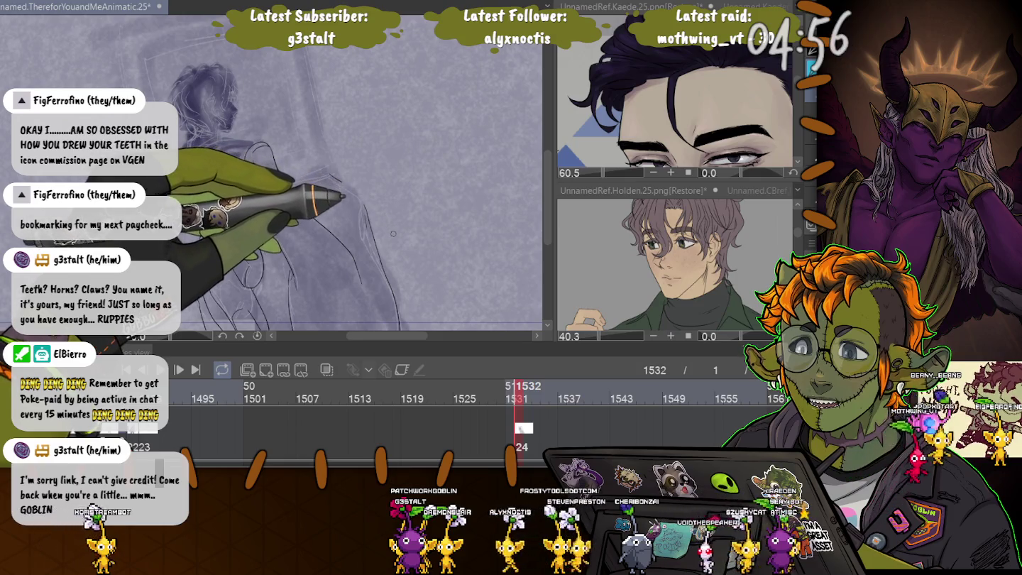
pyautogui.scroll(3, 392, 186)
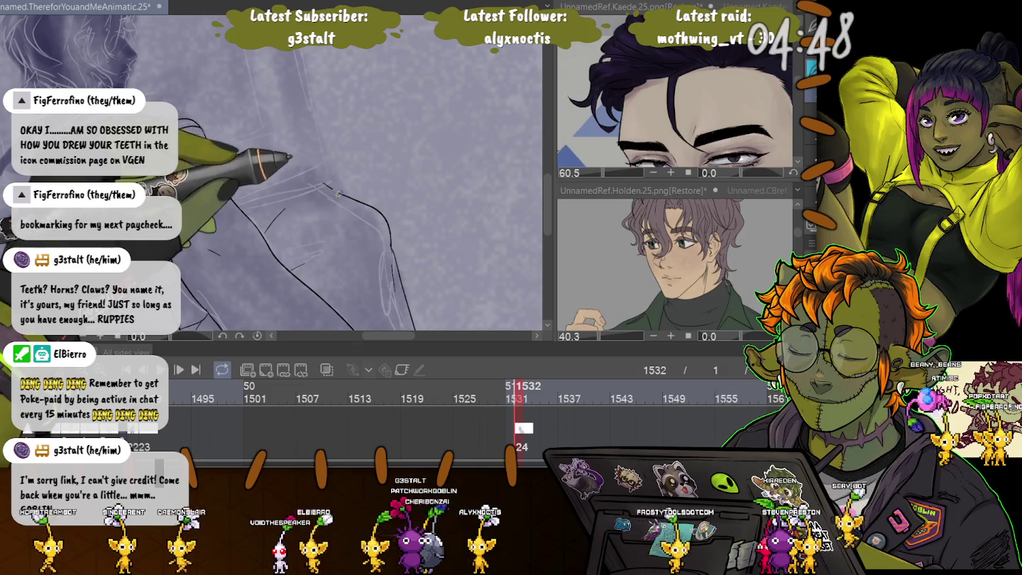
pyautogui.scroll(-3, 331, 186)
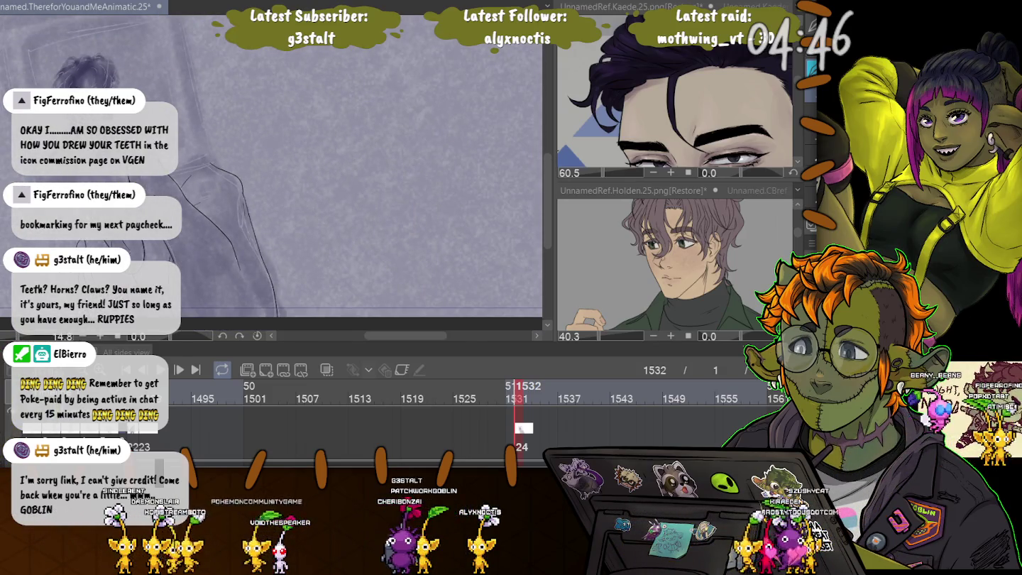
pyautogui.scroll(-3, 283, 189)
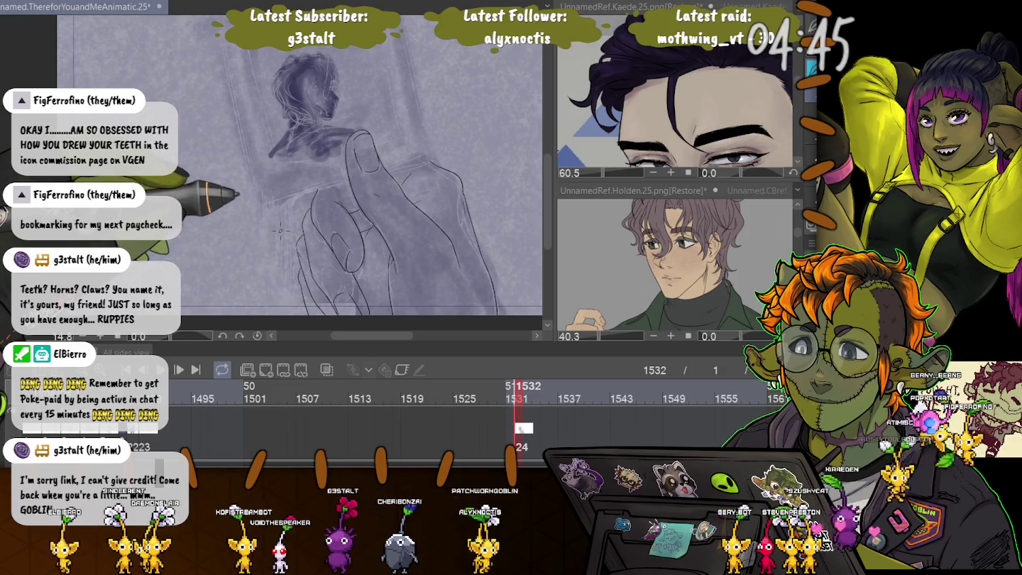
pyautogui.scroll(5, 315, 177)
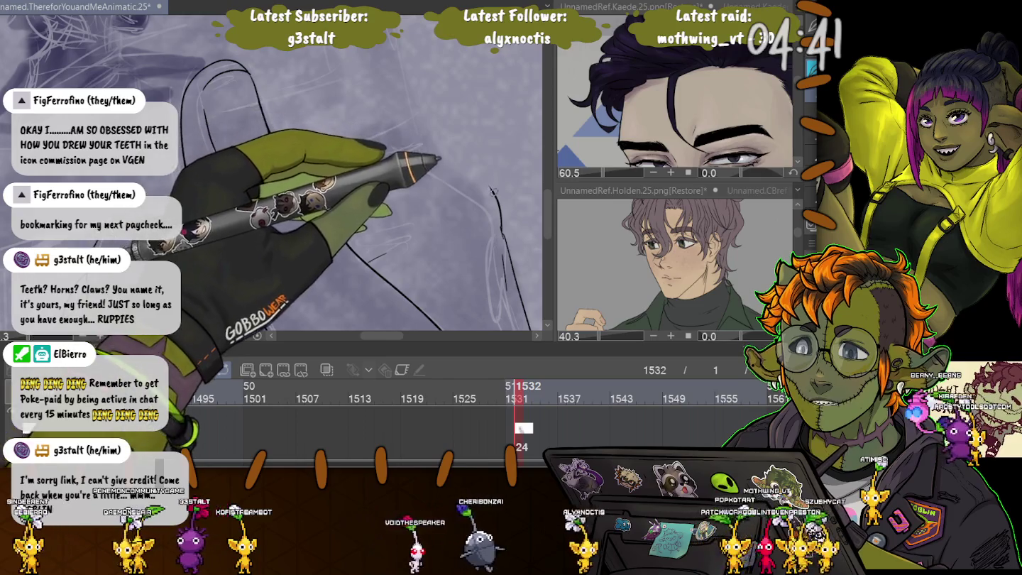
pyautogui.moveTo(473, 171); pyautogui.dragTo(486, 182)
pyautogui.hotkey('ctrl', 'z')
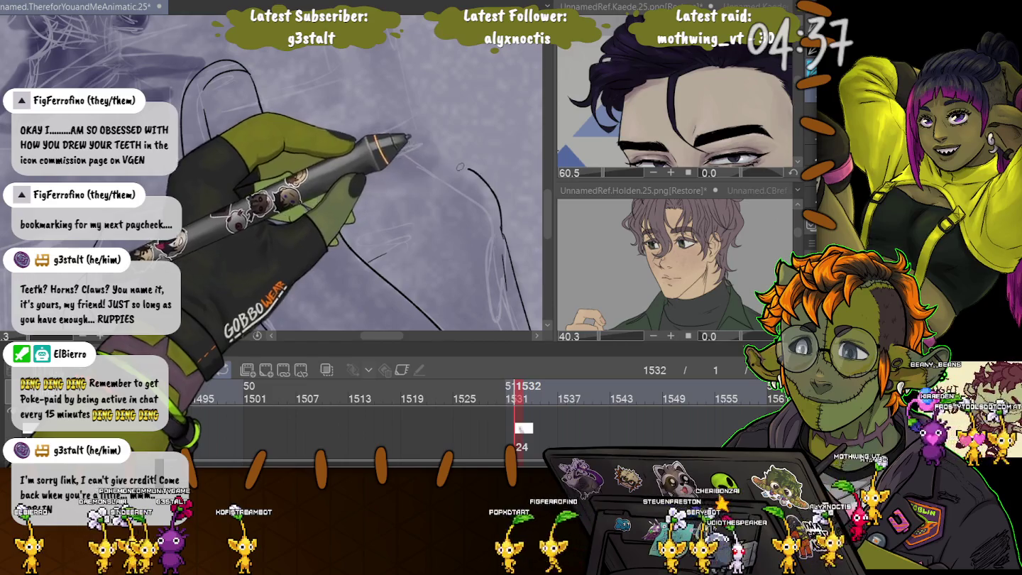
pyautogui.scroll(-2, 388, 109)
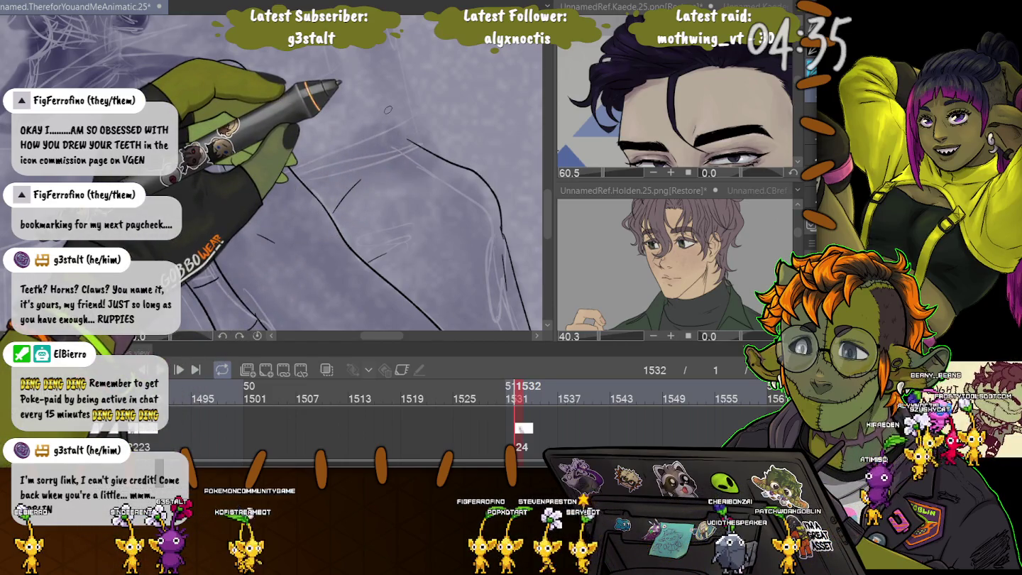
pyautogui.moveTo(460, 191); pyautogui.dragTo(467, 212)
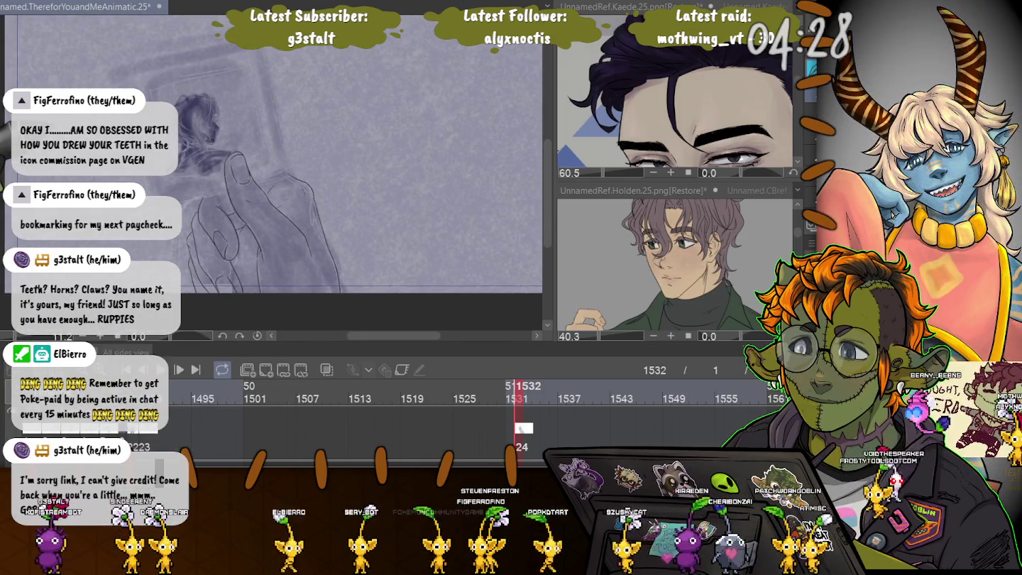
pyautogui.scroll(1, 277, 191)
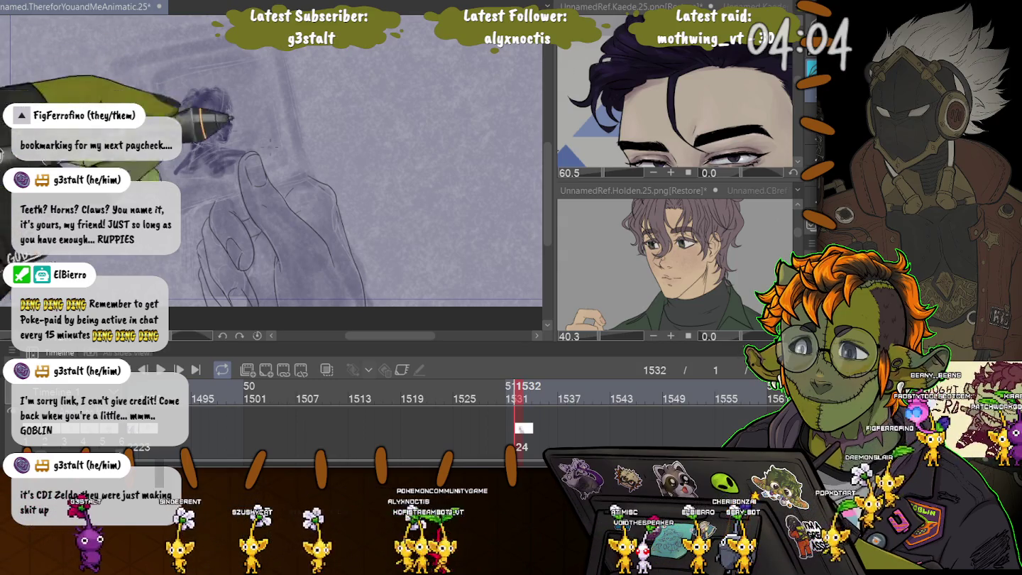
pyautogui.scroll(3, 289, 144)
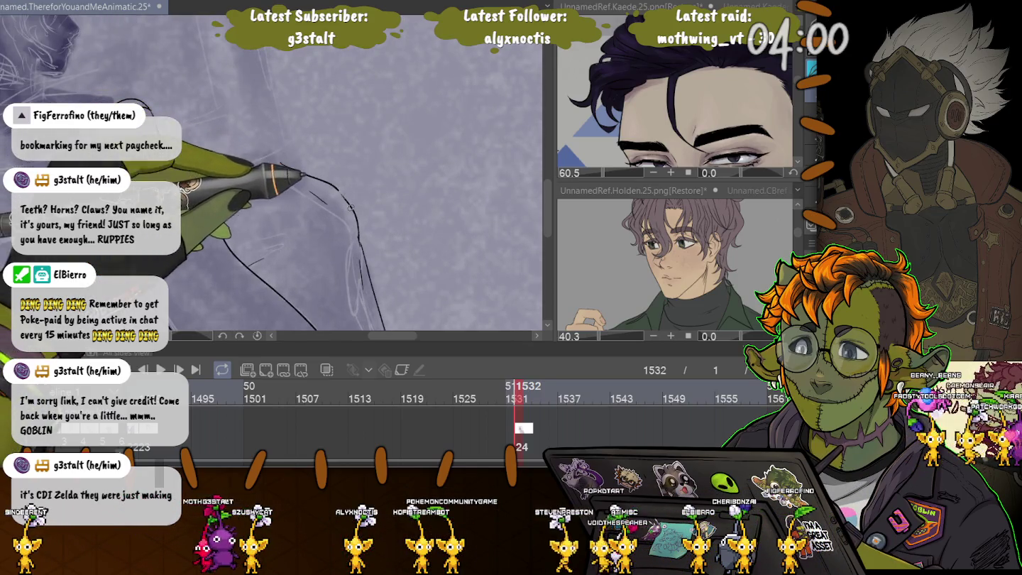
pyautogui.scroll(-1, 337, 179)
pyautogui.scroll(-2, 337, 179)
pyautogui.scroll(-2, 337, 180)
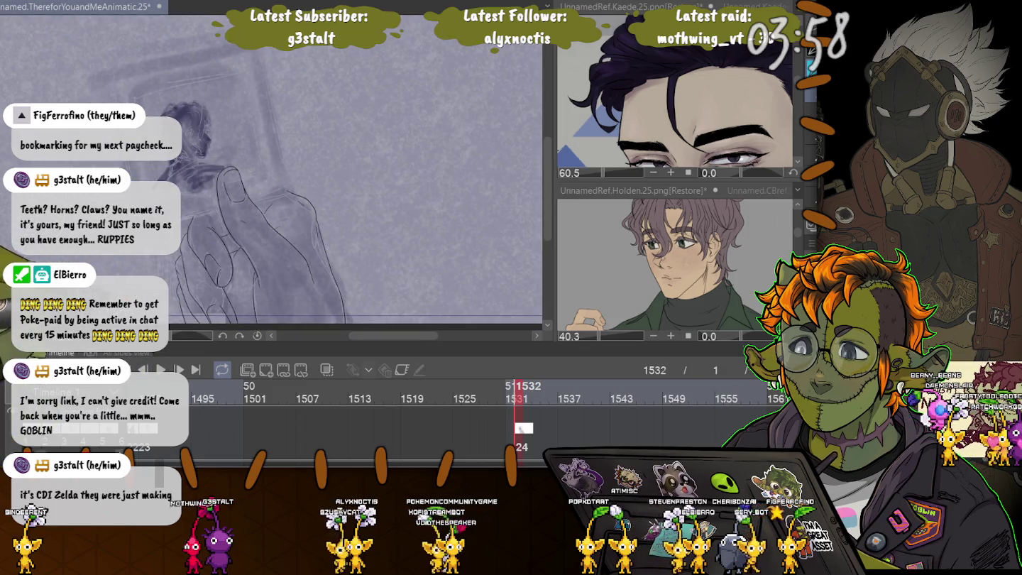
pyautogui.scroll(-2, 337, 180)
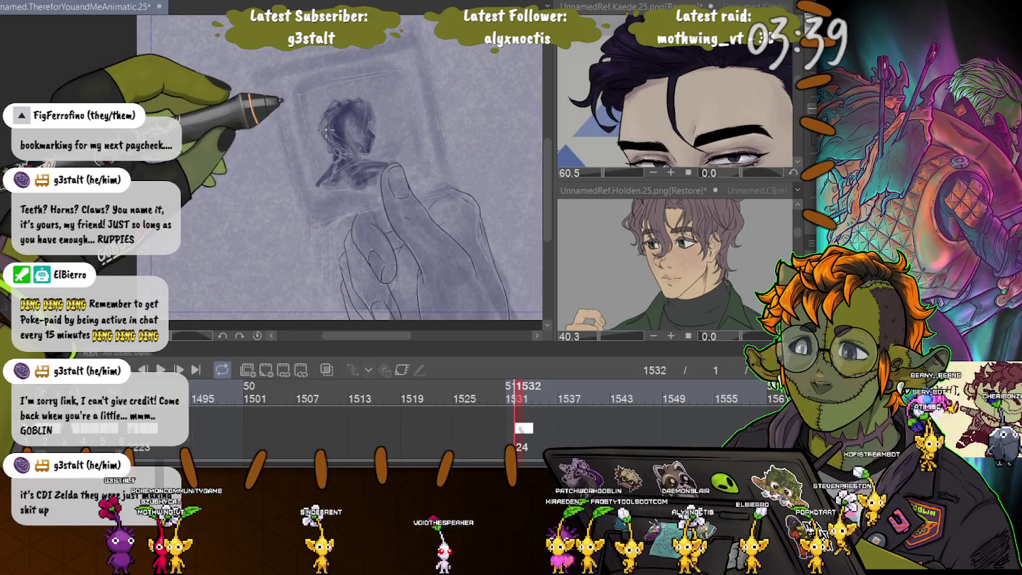
pyautogui.moveTo(275, 78); pyautogui.dragTo(319, 170)
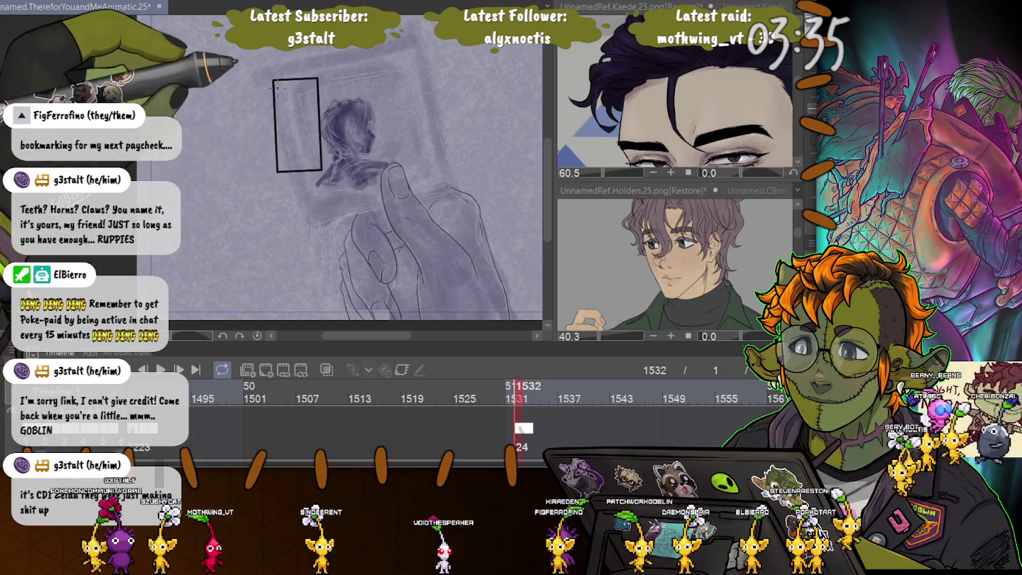
# Step: Draw a rectangle around the portrait as the photo frame and tilt it to the photo's angle
pyautogui.click(275, 100)
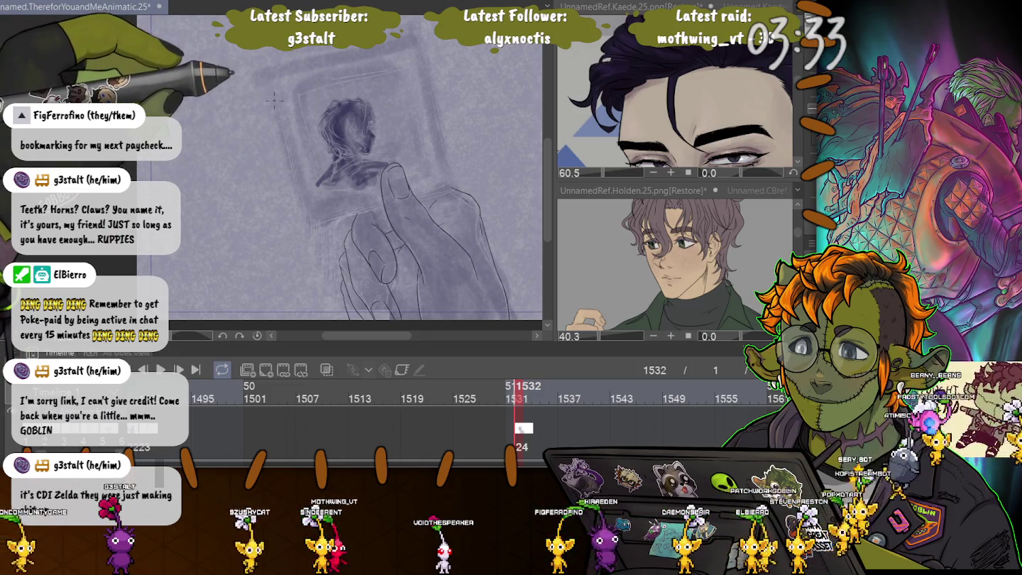
pyautogui.moveTo(267, 77); pyautogui.dragTo(355, 204)
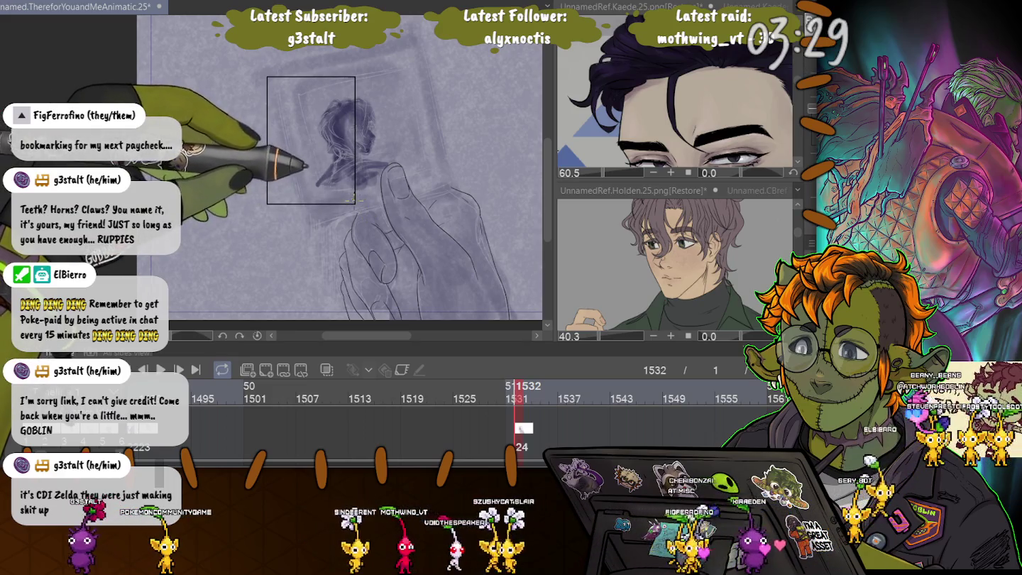
pyautogui.click(279, 102)
pyautogui.moveTo(267, 74)
pyautogui.mouseDown()
pyautogui.moveTo(420, 199)
pyautogui.moveTo(441, 255)
pyautogui.mouseUp()
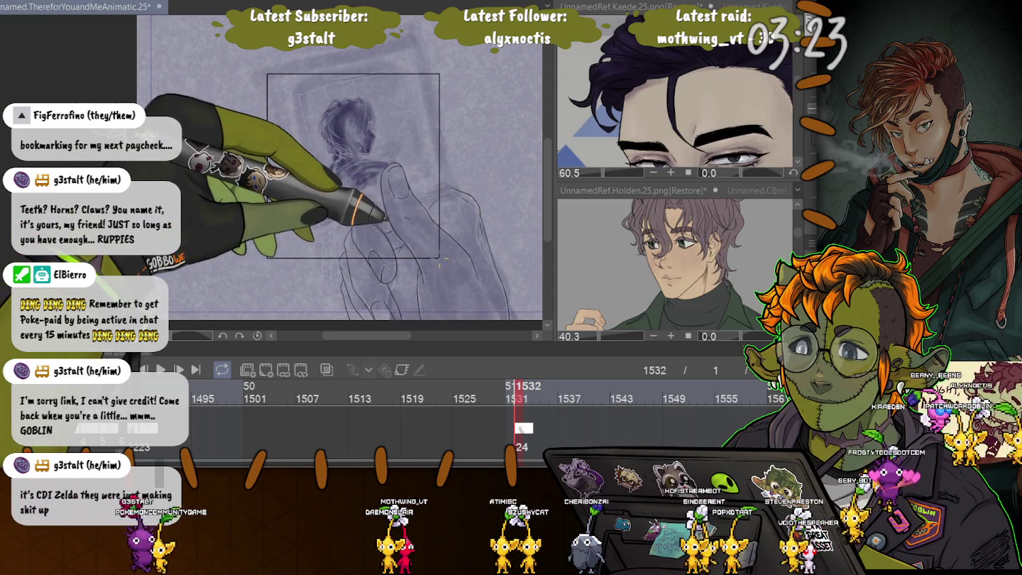
pyautogui.moveTo(443, 252); pyautogui.dragTo(450, 215)
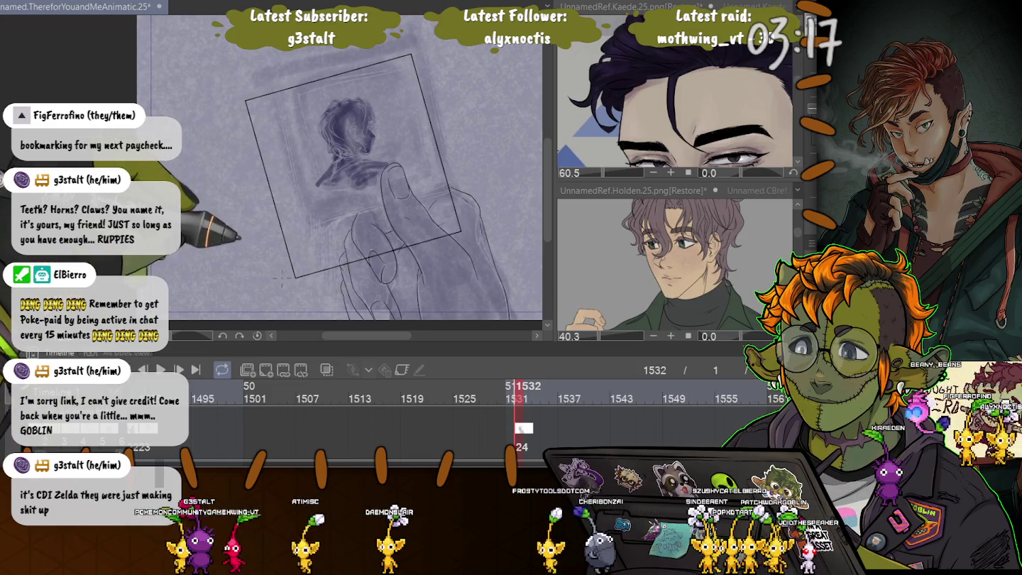
# Step: Scale the frame down and move it up over the photo, then confirm the transform
pyautogui.hotkey('ctrl', 't')
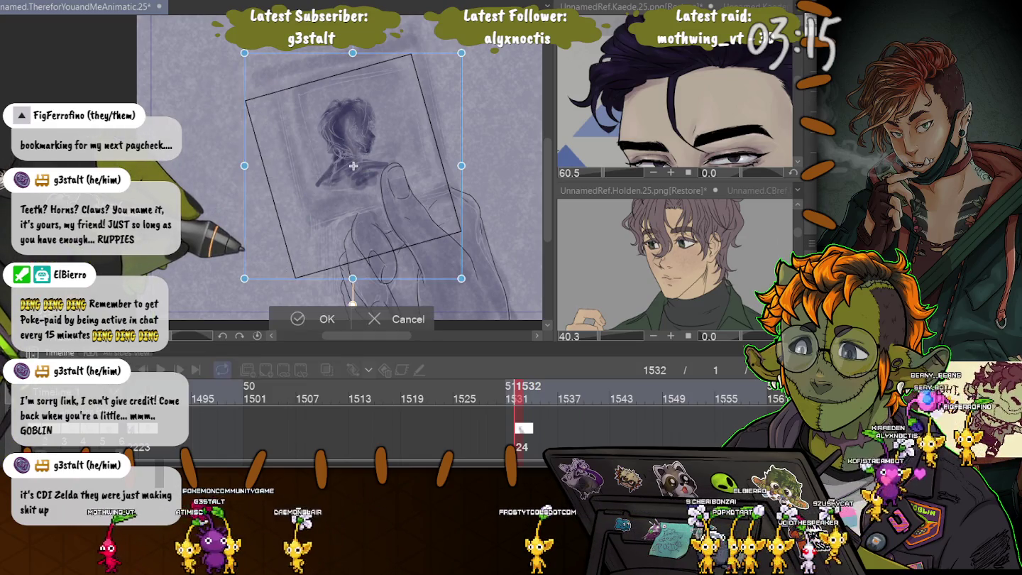
pyautogui.moveTo(246, 289); pyautogui.dragTo(267, 255)
pyautogui.moveTo(364, 177); pyautogui.dragTo(362, 154)
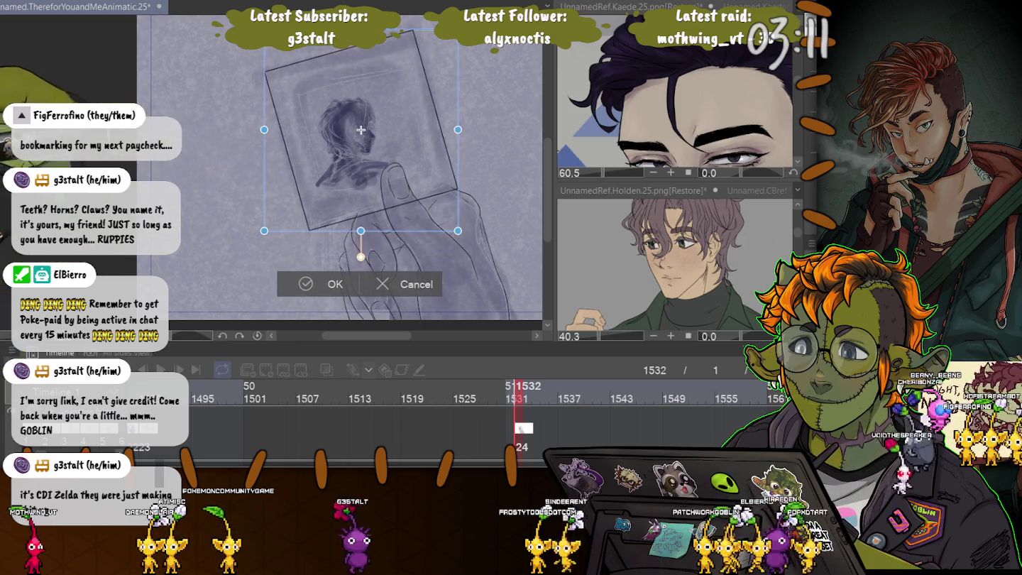
pyautogui.click(315, 283)
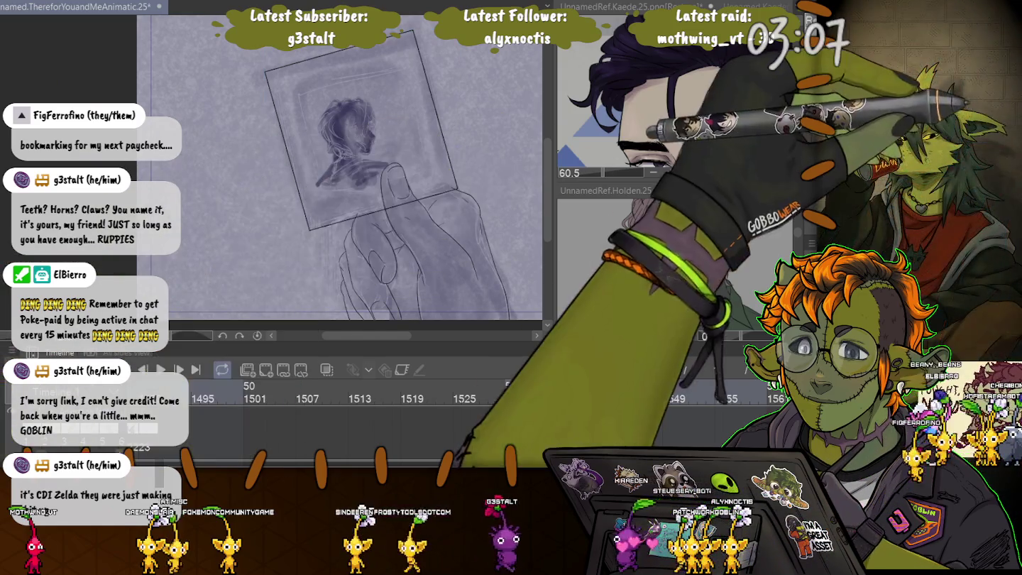
# Step: Lasso the hand and framed photo, try a slight upward squash, then undo it
pyautogui.moveTo(437, 57); pyautogui.dragTo(393, 264)
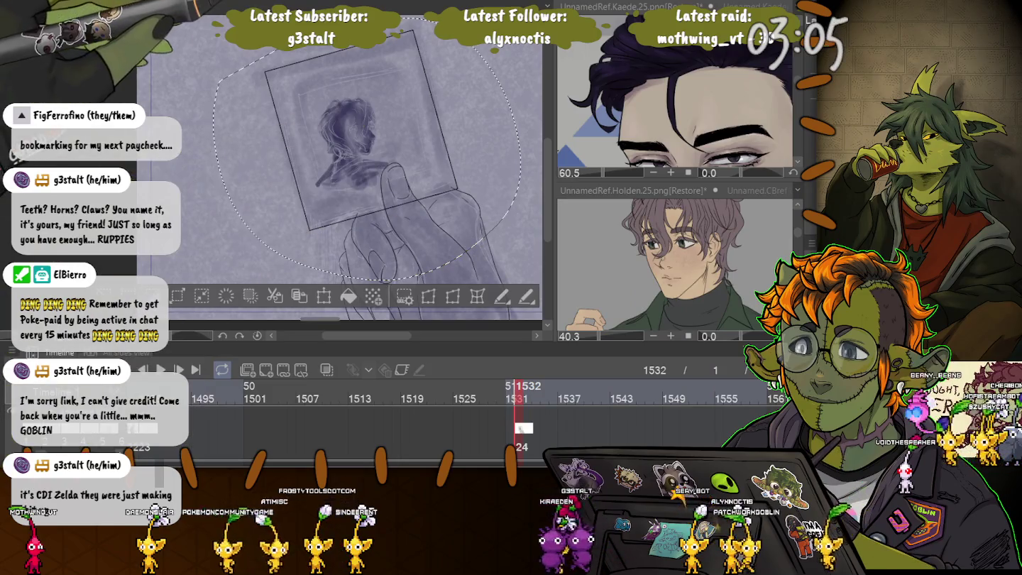
pyautogui.hotkey('ctrl', 't')
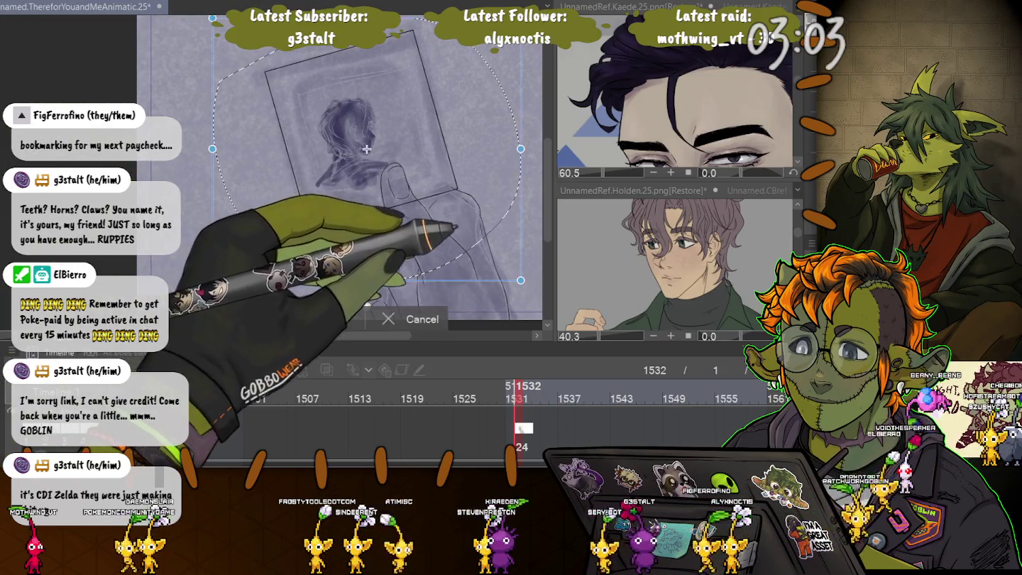
pyautogui.moveTo(456, 240); pyautogui.dragTo(452, 230)
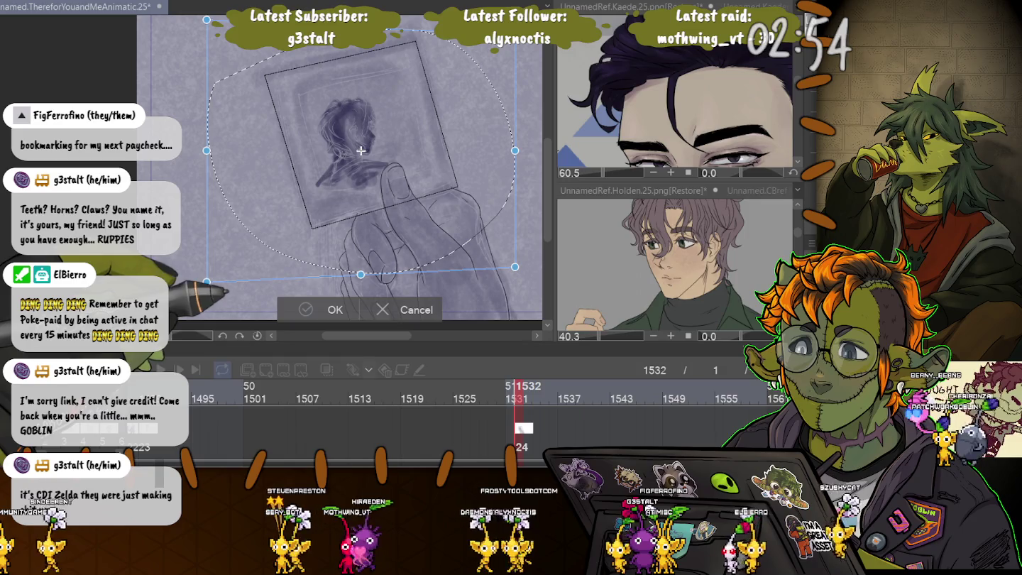
pyautogui.press('Return')
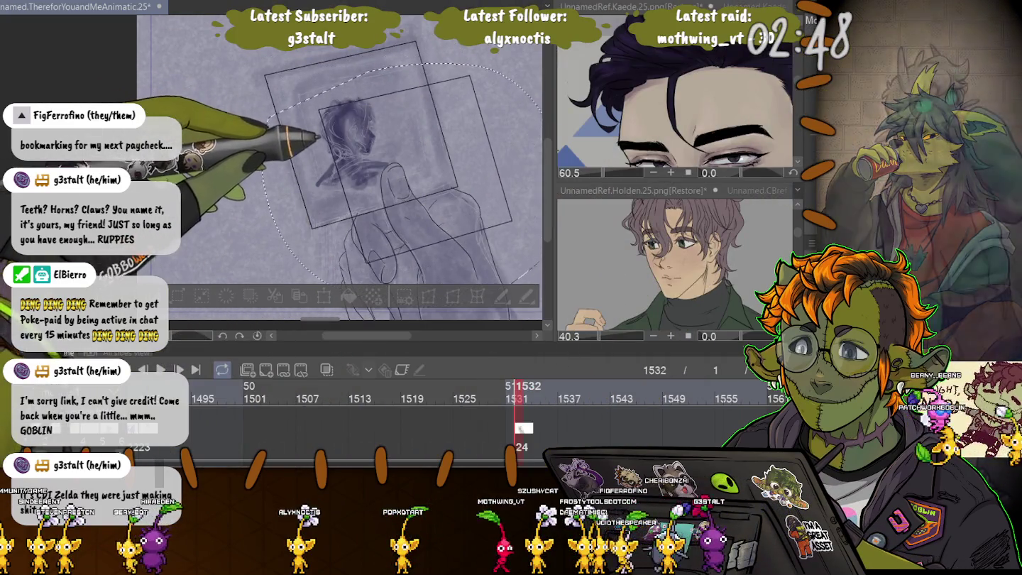
pyautogui.hotkey('ctrl', 'z')
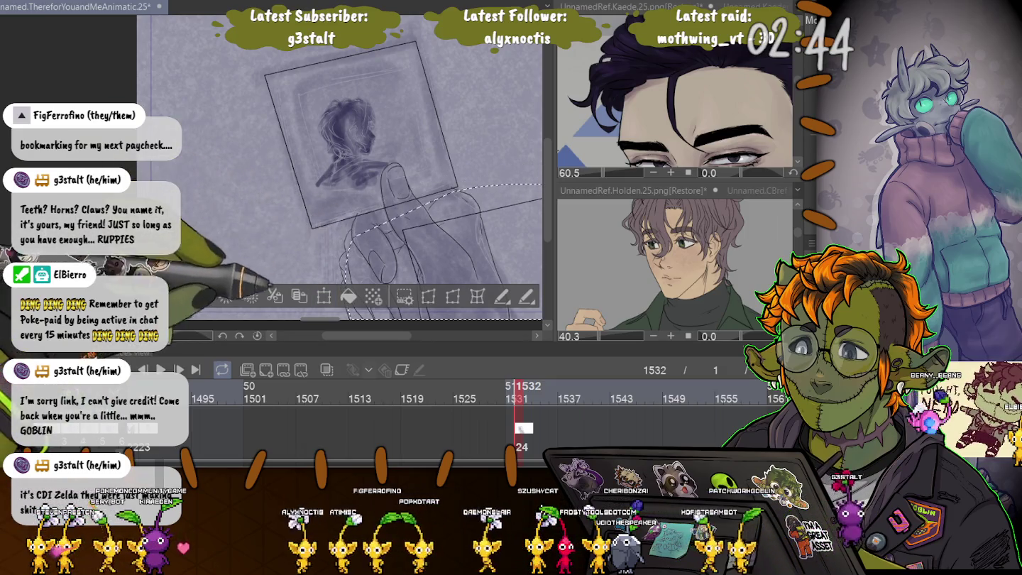
# Step: Re-transform the selection, shrinking it up-left, then enlarging it toward both lower corners
pyautogui.hotkey('ctrl', 't')
pyautogui.moveTo(498, 305)
pyautogui.mouseDown()
pyautogui.moveTo(361, 173)
pyautogui.moveTo(361, 138)
pyautogui.mouseUp()
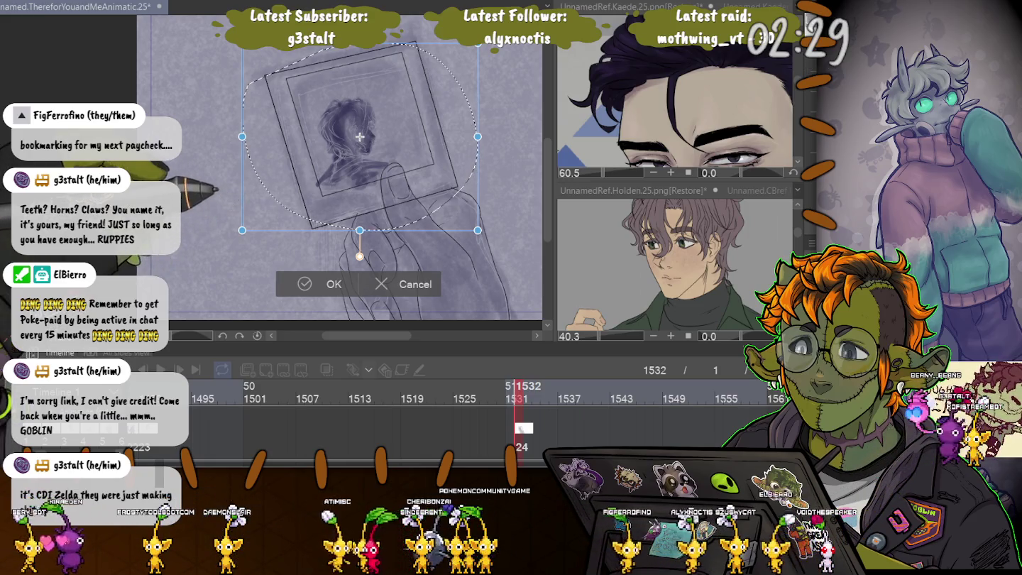
pyautogui.moveTo(242, 230); pyautogui.dragTo(230, 239)
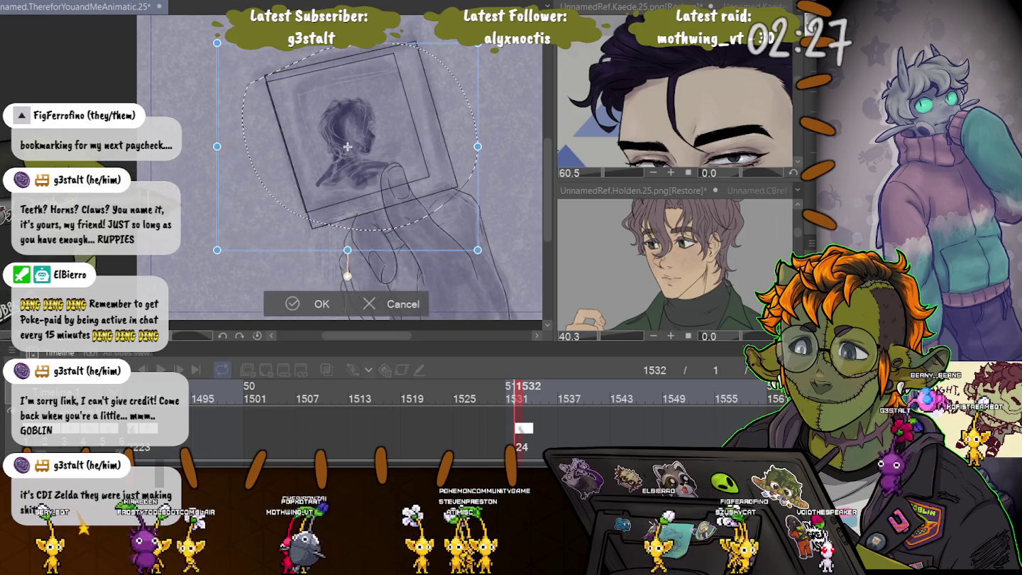
pyautogui.moveTo(478, 239); pyautogui.dragTo(495, 253)
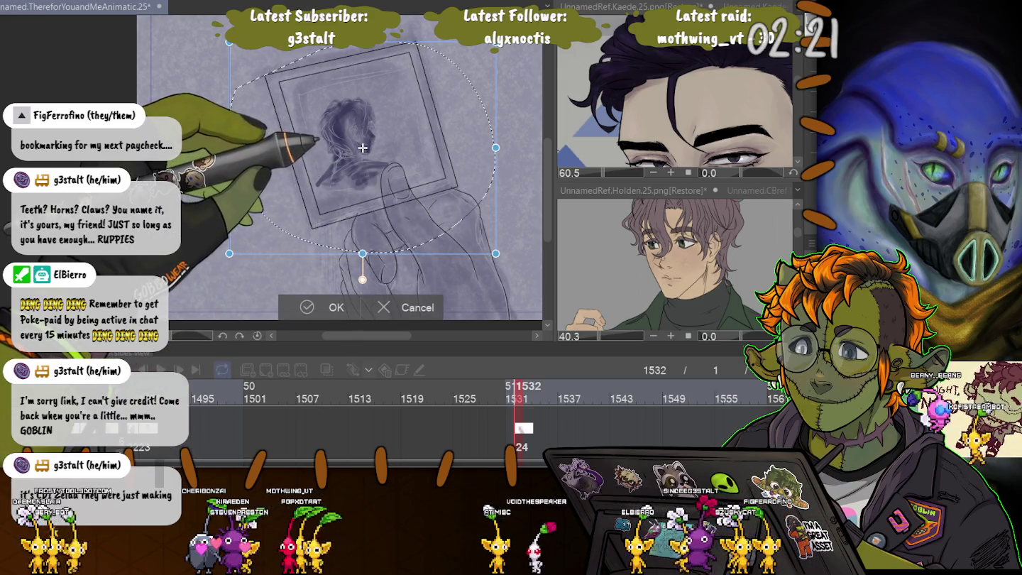